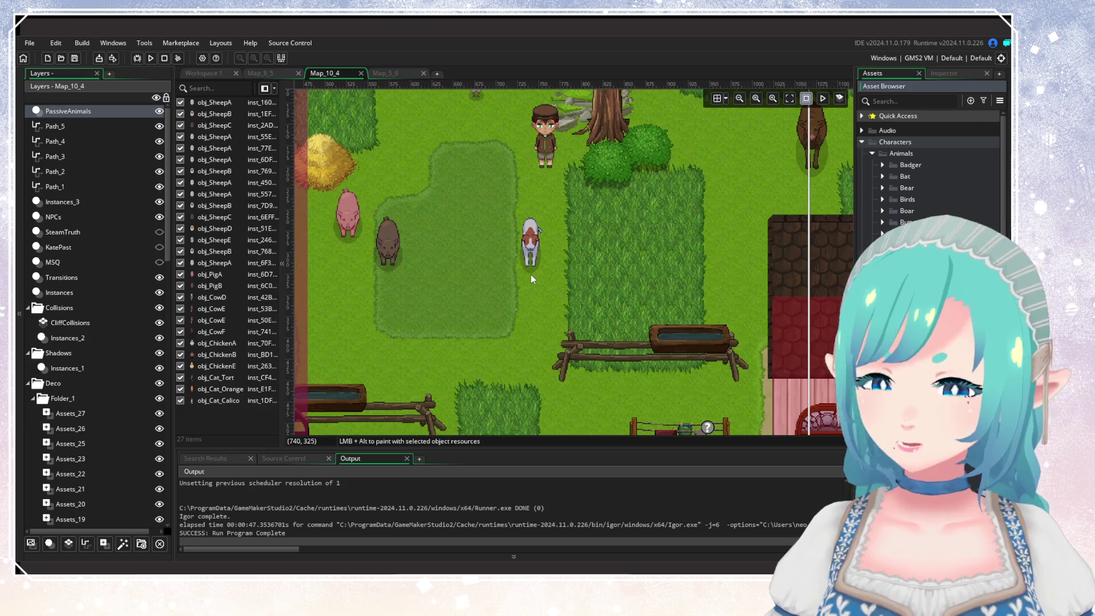
# Place an obj_Dog_IrishWhite in the grassy farm pen and override its wanderingMode to false.
pyautogui.moveTo(530, 275)
pyautogui.mouseDown()
pyautogui.moveTo(498, 304)
pyautogui.moveTo(608, 272)
pyautogui.mouseUp()
pyautogui.scroll(-2, 530, 275)
pyautogui.click(609, 272)
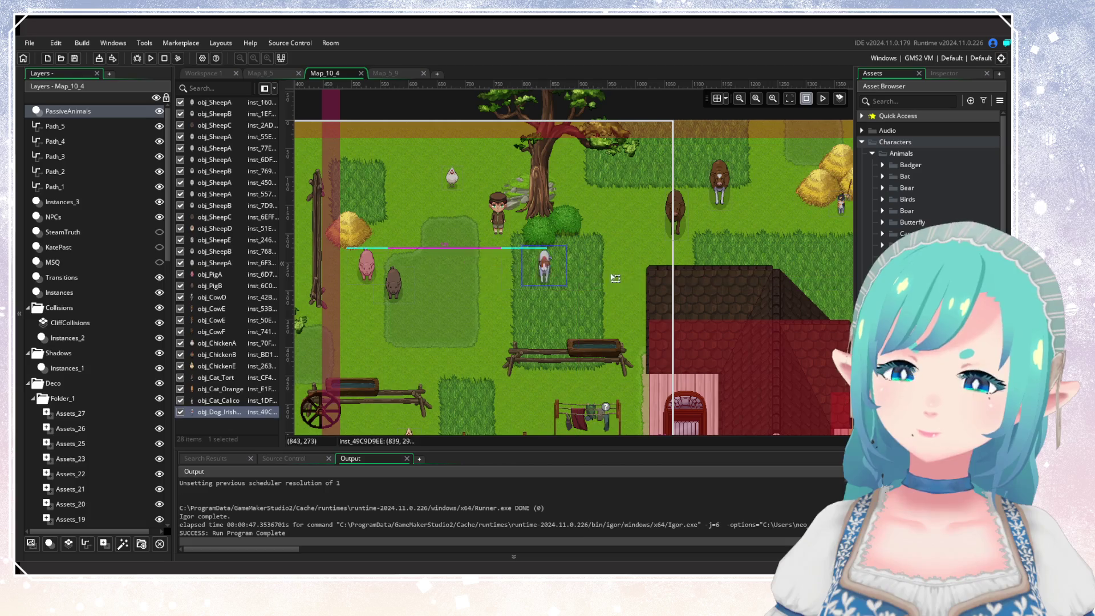
pyautogui.doubleClick(614, 277)
pyautogui.click(720, 287)
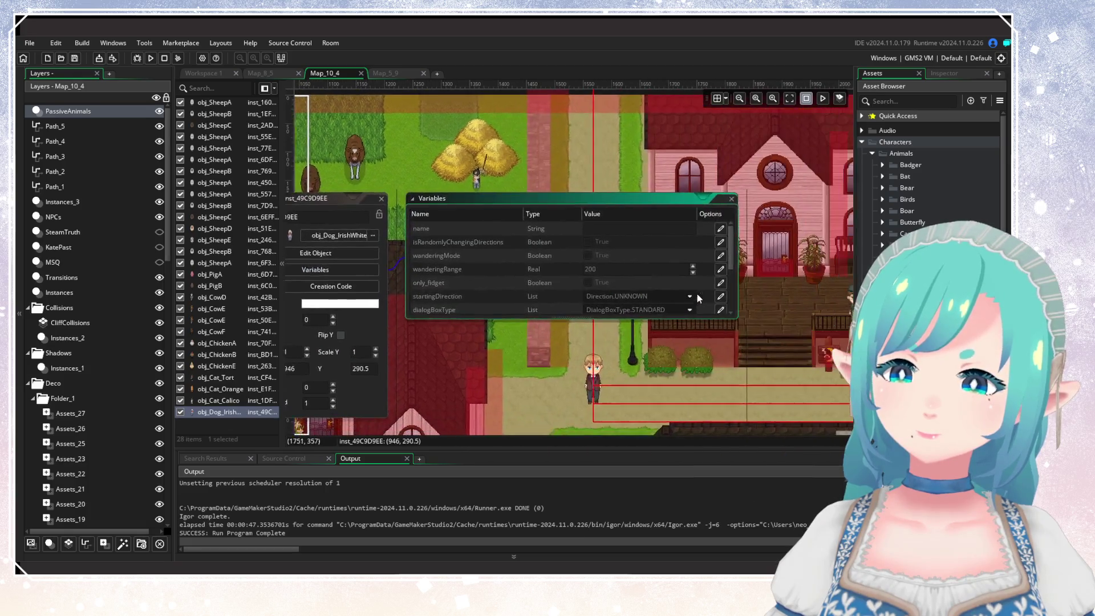
pyautogui.click(717, 255)
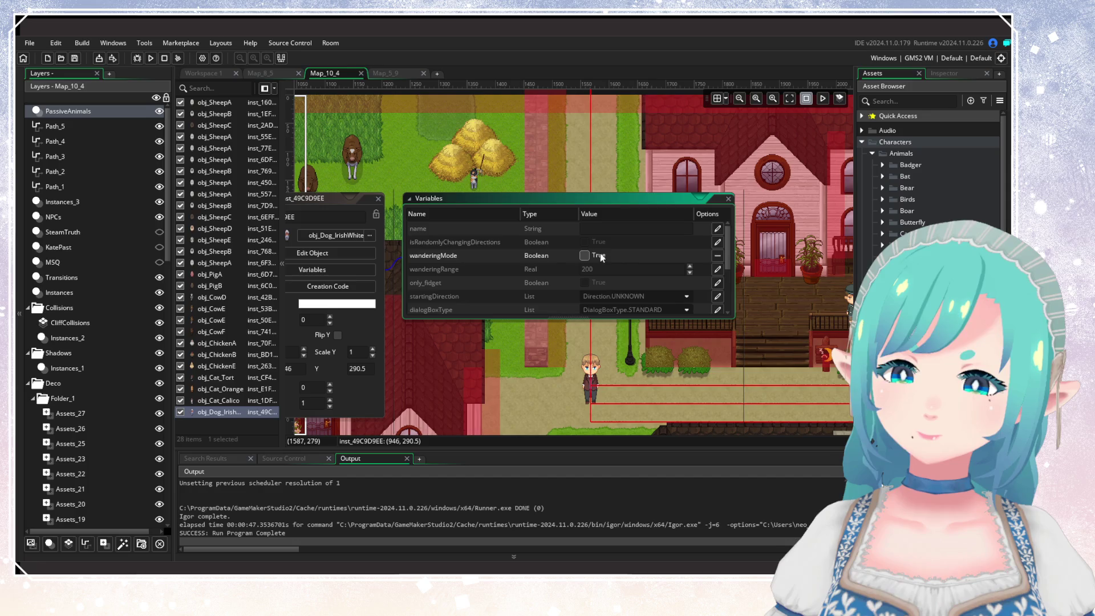
pyautogui.click(377, 199)
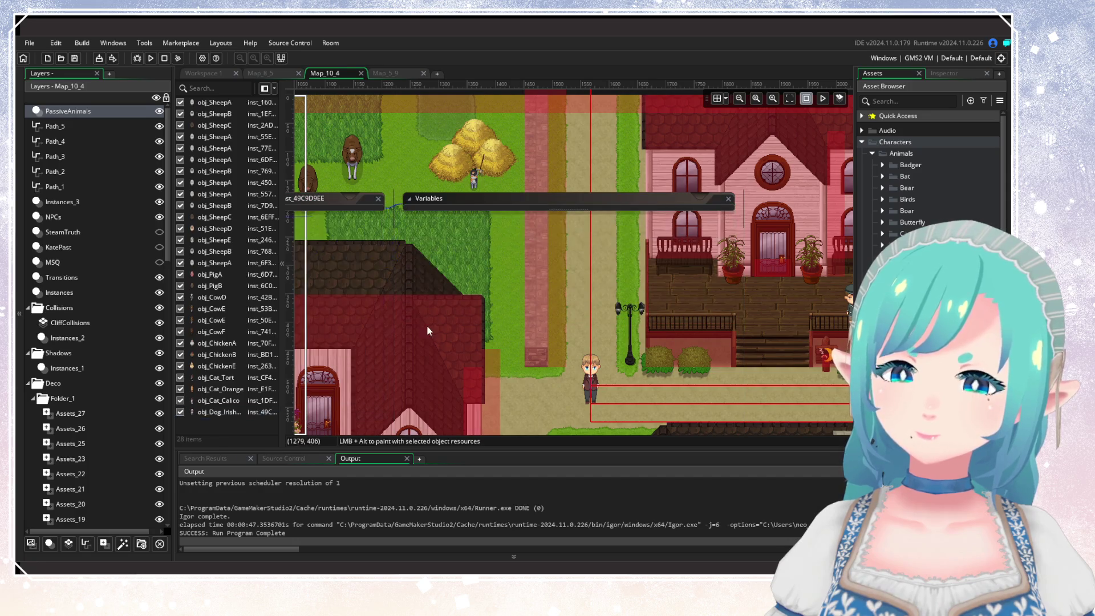
pyautogui.scroll(-3, 631, 312)
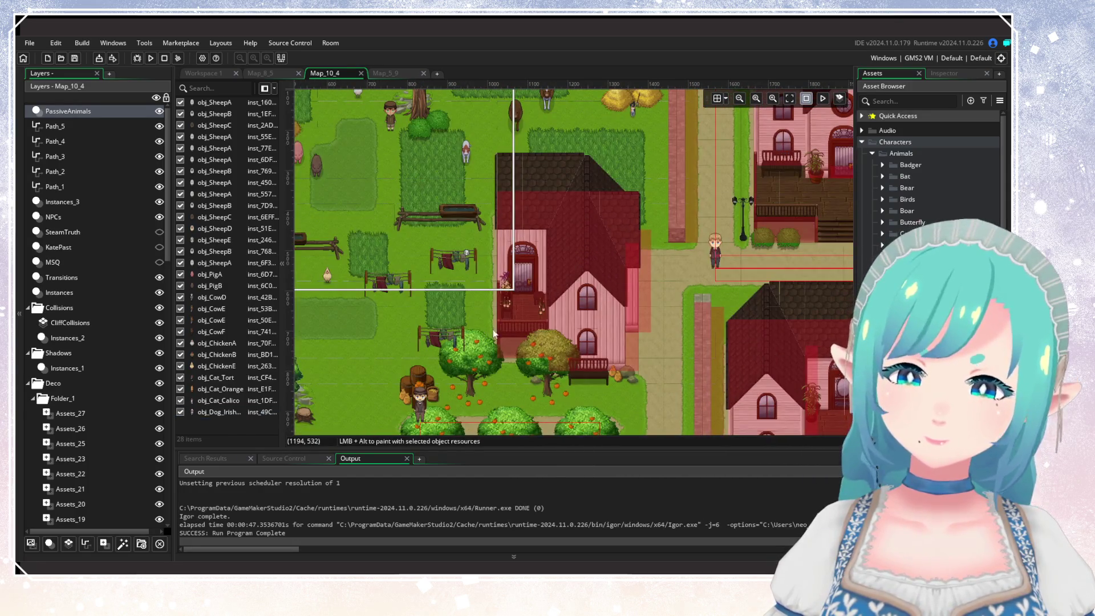
# Pan the room view across the farm fields to the sheep meadow.
pyautogui.moveTo(494, 334); pyautogui.dragTo(433, 238)
pyautogui.moveTo(610, 307)
pyautogui.mouseDown()
pyautogui.moveTo(525, 229)
pyautogui.moveTo(723, 246)
pyautogui.mouseUp()
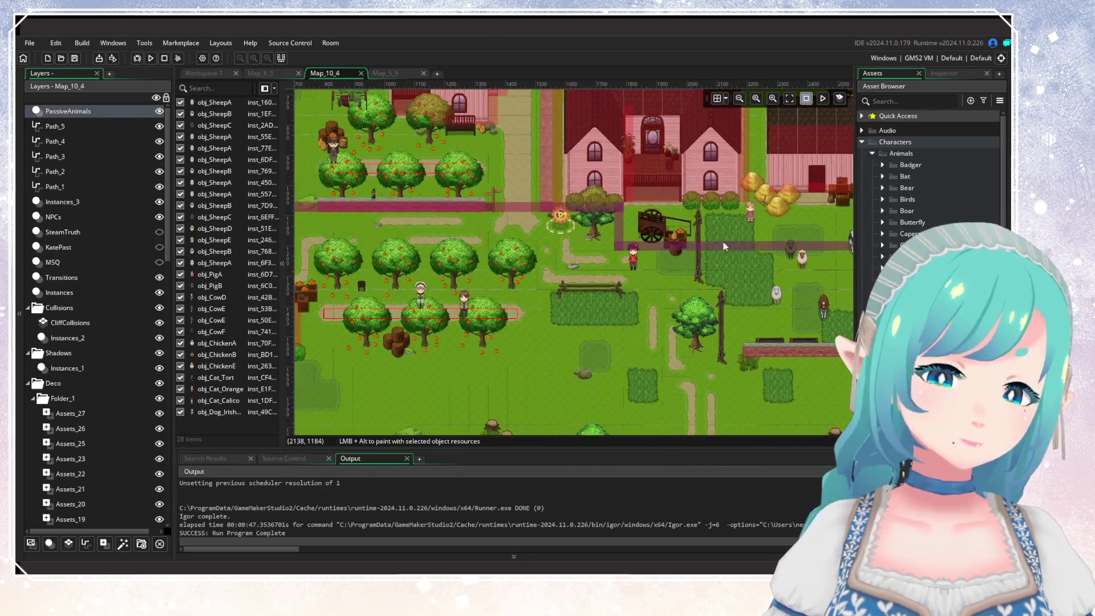
pyautogui.scroll(-3, 724, 246)
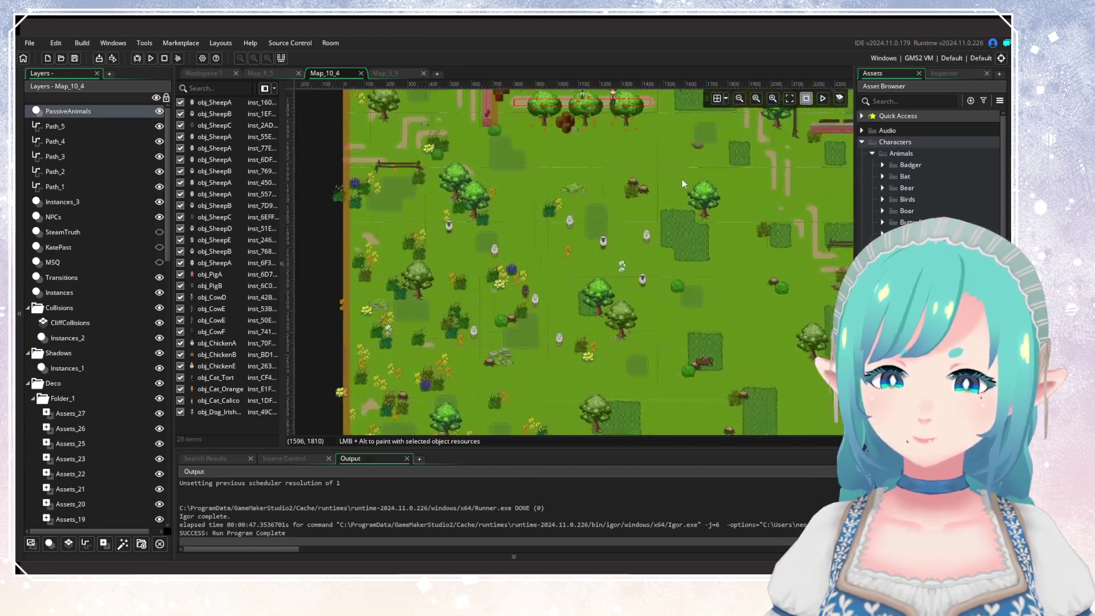
pyautogui.moveTo(683, 179)
pyautogui.mouseDown()
pyautogui.moveTo(661, 121)
pyautogui.moveTo(645, 200)
pyautogui.moveTo(690, 169)
pyautogui.mouseUp()
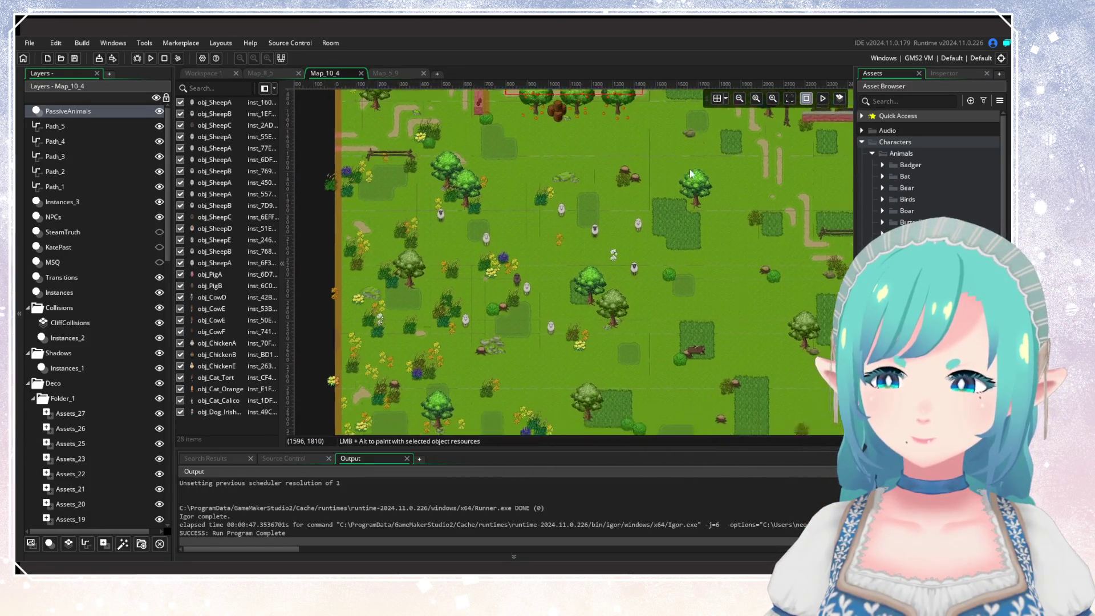
pyautogui.scroll(3, 639, 305)
# Drop an obj_Dog_Tricolor beside the meadow rocks and enable its wanderingMode variable.
pyautogui.moveTo(901, 371)
pyautogui.mouseDown()
pyautogui.moveTo(636, 388)
pyautogui.moveTo(522, 383)
pyautogui.moveTo(574, 331)
pyautogui.moveTo(551, 321)
pyautogui.mouseUp()
pyautogui.scroll(2, 574, 330)
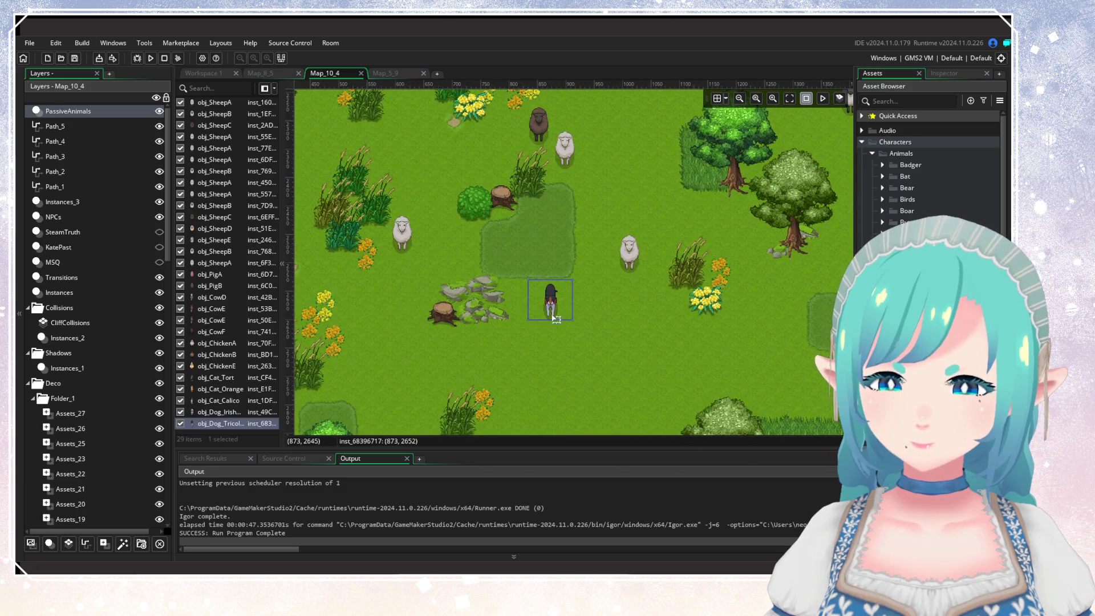
pyautogui.doubleClick(552, 313)
pyautogui.click(633, 325)
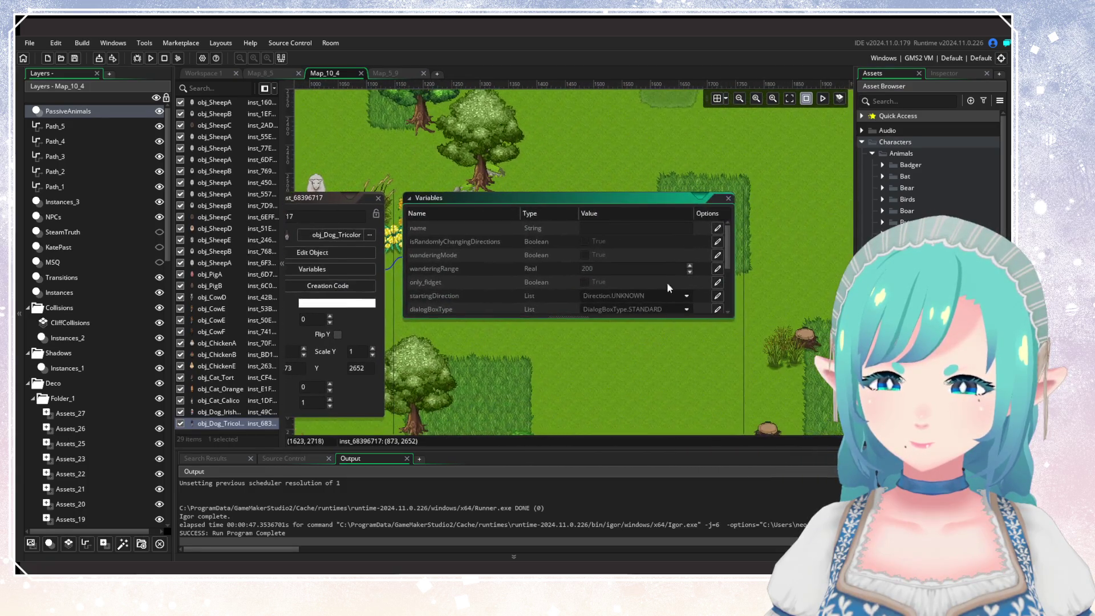
pyautogui.scroll(-3, 644, 348)
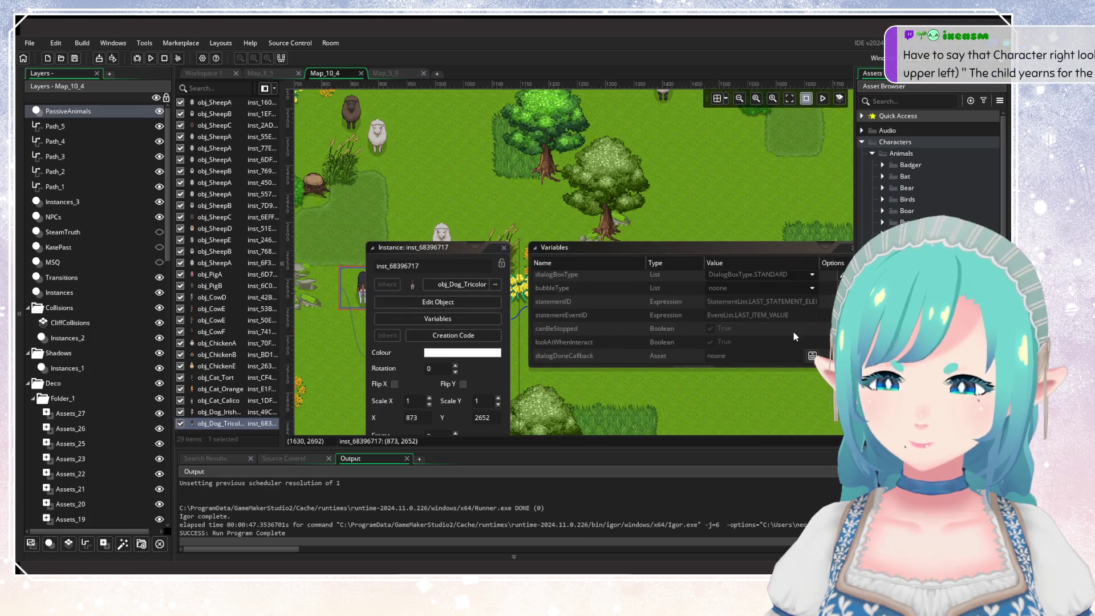
pyautogui.scroll(3, 793, 332)
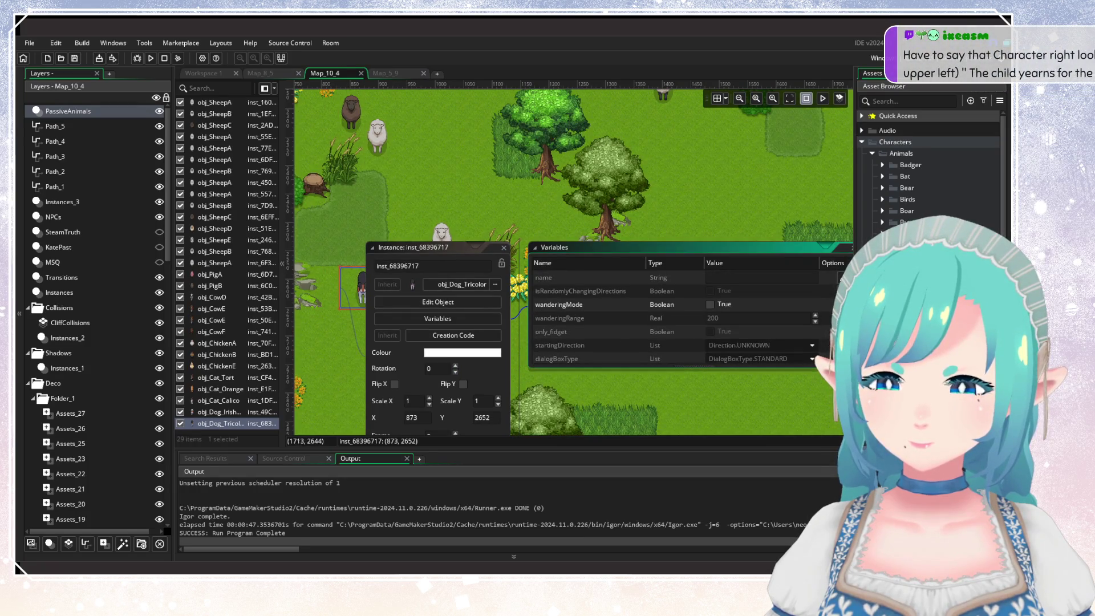
pyautogui.moveTo(562, 375); pyautogui.dragTo(627, 387)
pyautogui.scroll(-3, 627, 387)
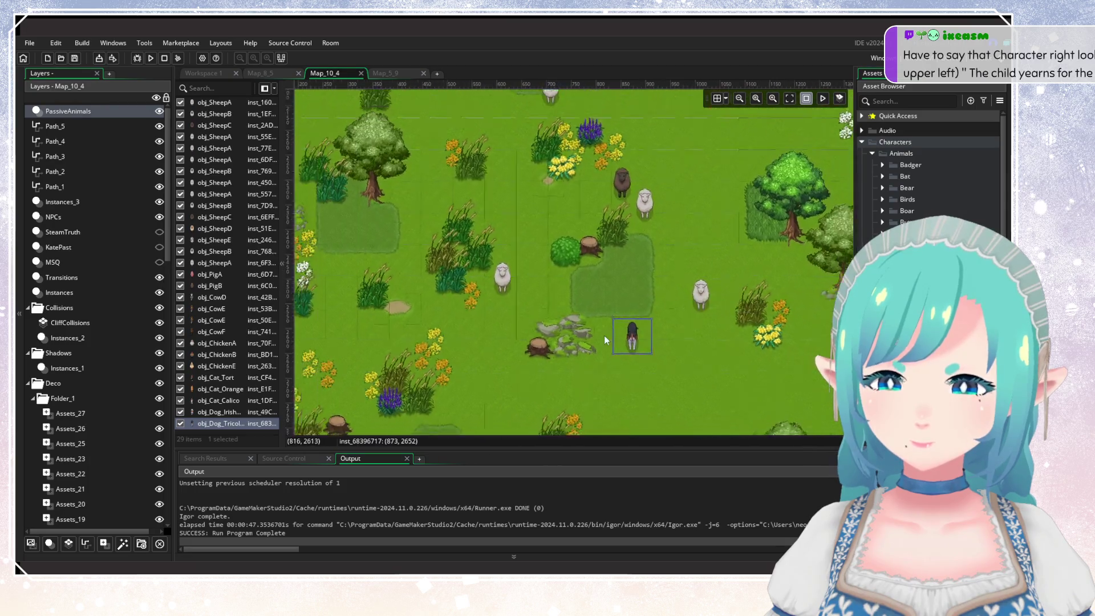
# Drag the tricolor dog higher into the meadow, then survey the pink town and village houses.
pyautogui.moveTo(632, 339); pyautogui.dragTo(683, 202)
pyautogui.scroll(-5, 580, 346)
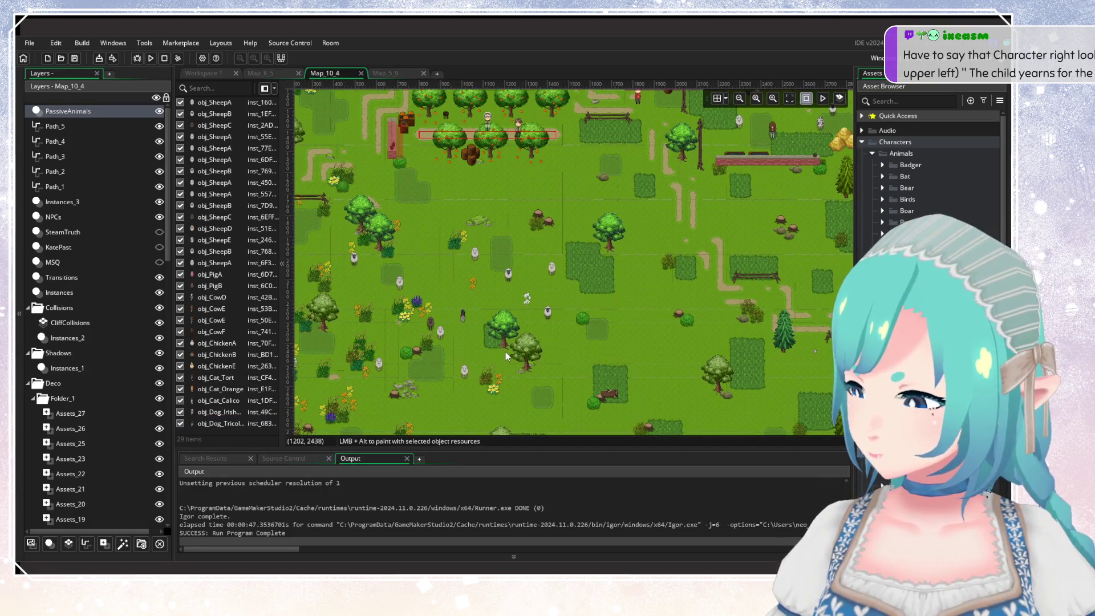
pyautogui.moveTo(517, 301); pyautogui.dragTo(535, 398)
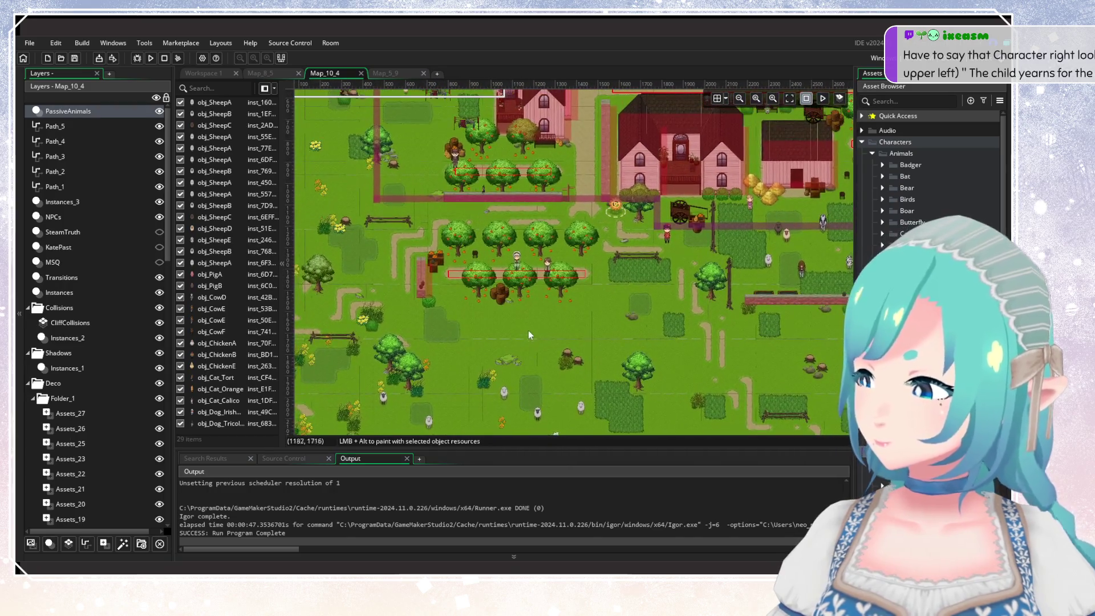
pyautogui.moveTo(513, 250); pyautogui.dragTo(535, 391)
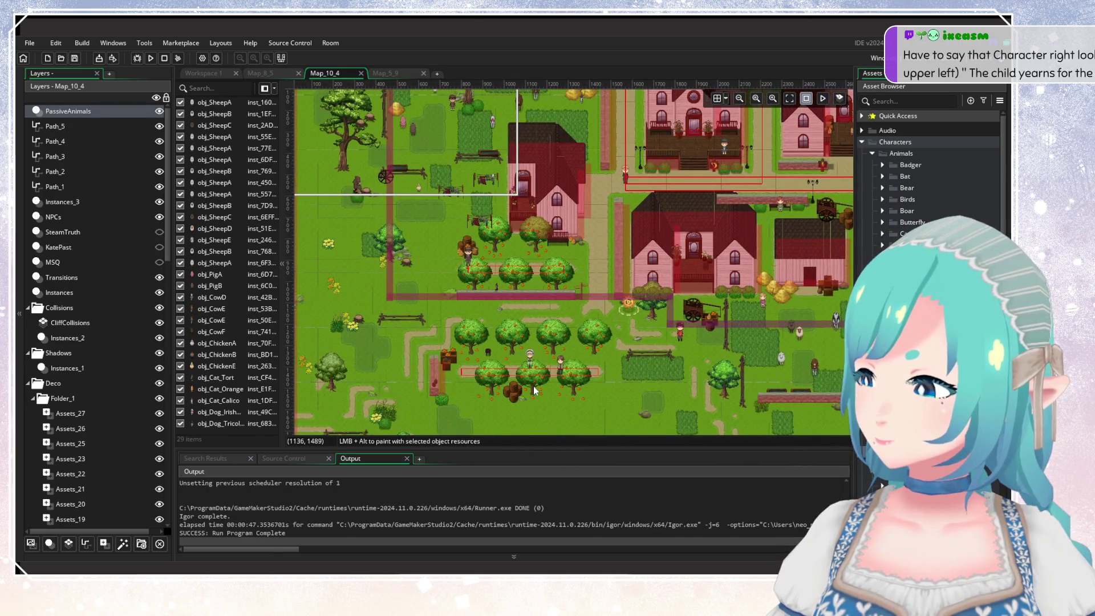
pyautogui.moveTo(484, 231); pyautogui.dragTo(528, 346)
pyautogui.scroll(10, 528, 345)
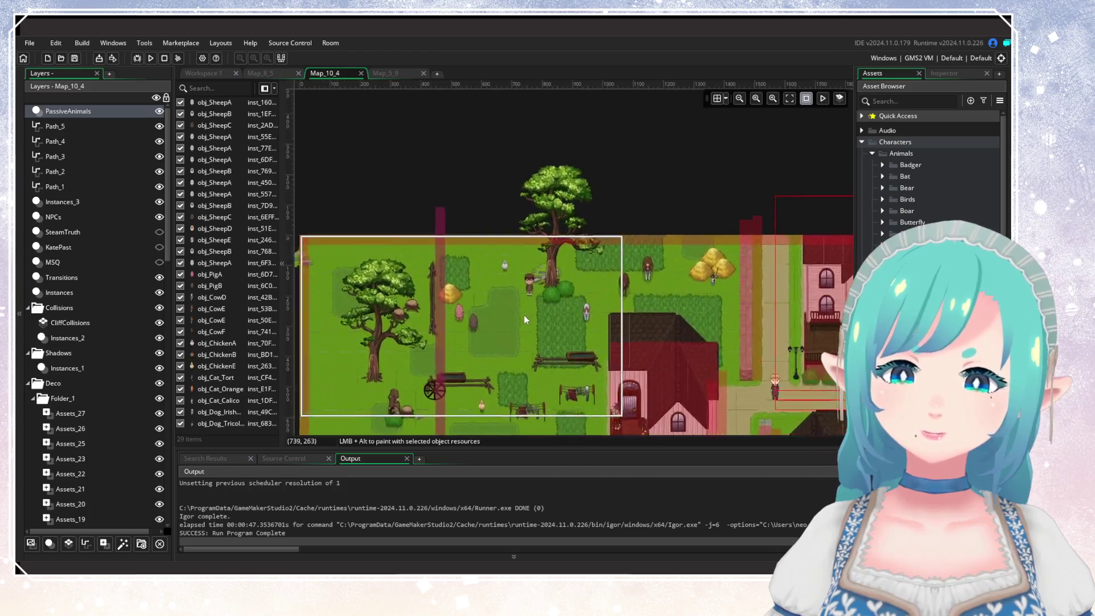
pyautogui.scroll(-2, 545, 307)
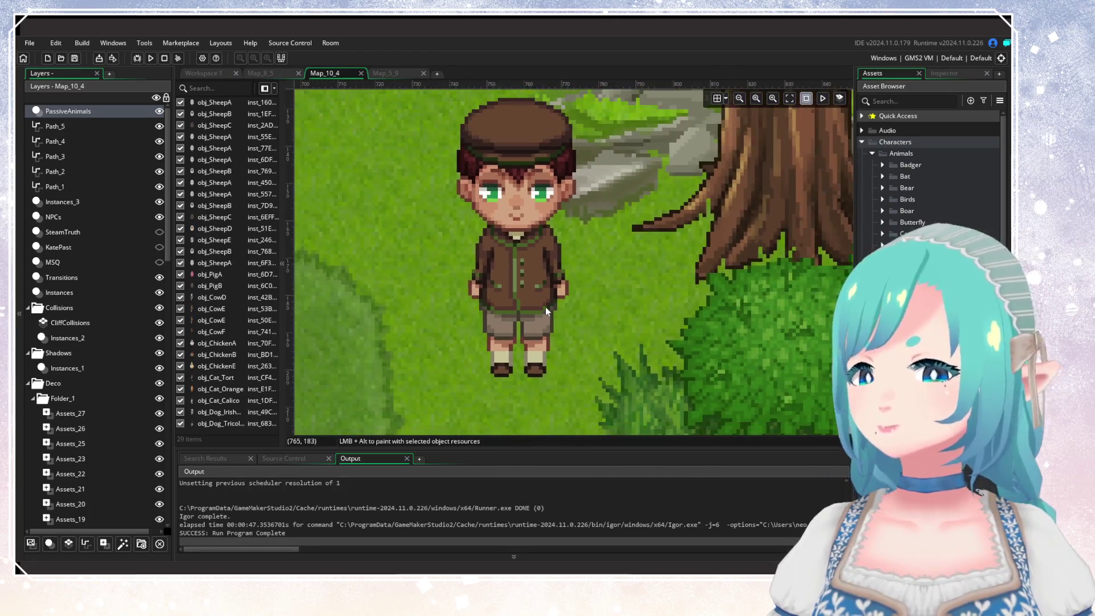
pyautogui.scroll(-5, 545, 307)
pyautogui.scroll(-3, 546, 307)
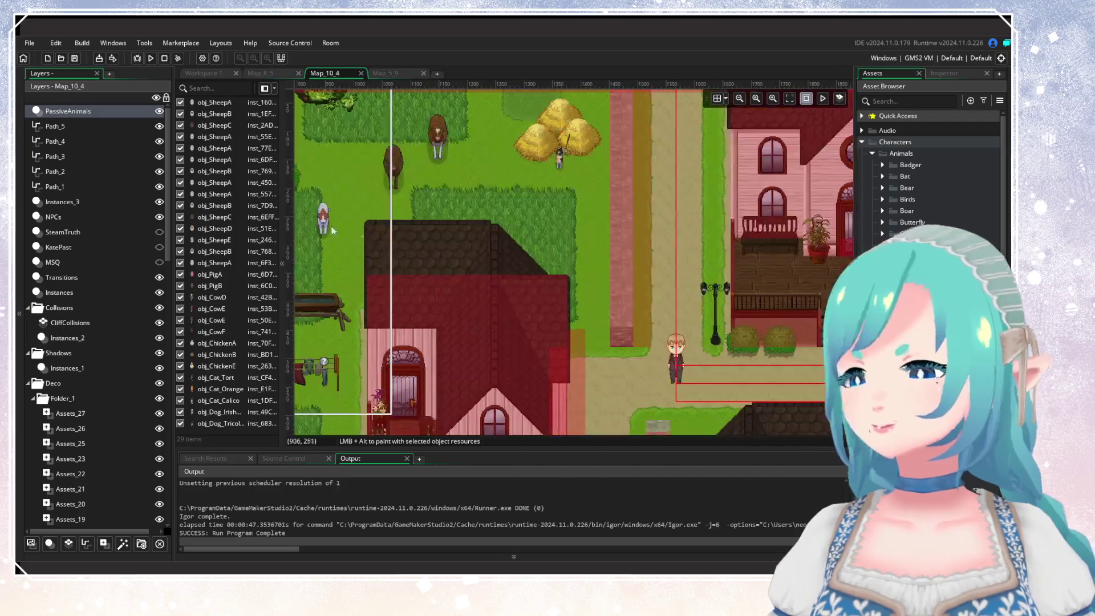
pyautogui.moveTo(634, 359)
pyautogui.mouseDown()
pyautogui.moveTo(441, 251)
pyautogui.moveTo(493, 210)
pyautogui.moveTo(524, 429)
pyautogui.moveTo(610, 261)
pyautogui.moveTo(624, 371)
pyautogui.moveTo(690, 215)
pyautogui.moveTo(698, 290)
pyautogui.moveTo(913, 274)
pyautogui.mouseUp()
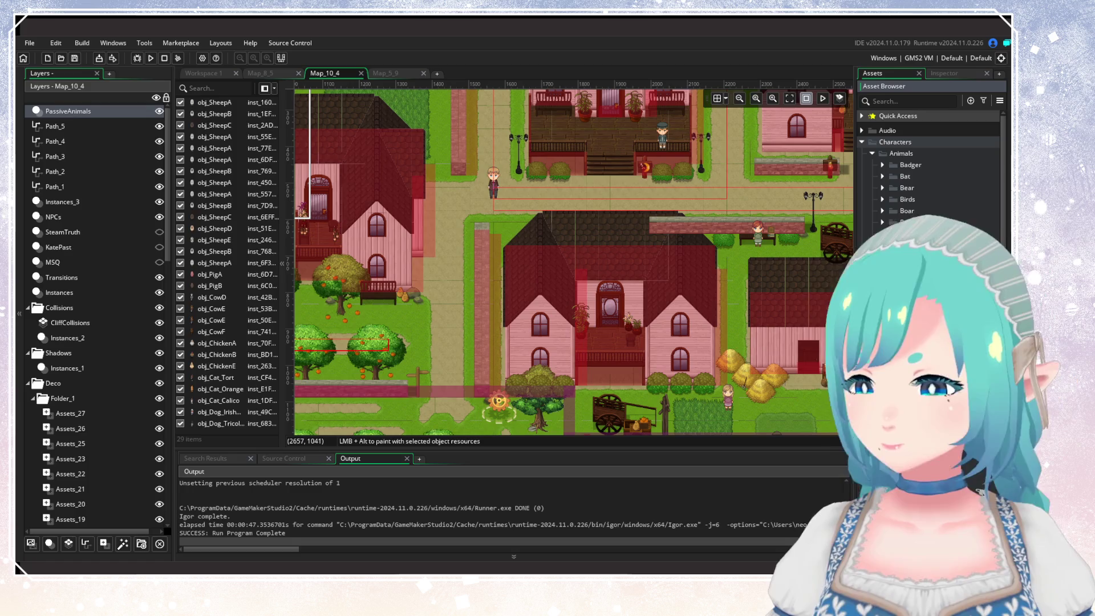
pyautogui.moveTo(652, 341)
pyautogui.mouseDown()
pyautogui.moveTo(709, 199)
pyautogui.moveTo(728, 228)
pyautogui.moveTo(621, 315)
pyautogui.moveTo(644, 366)
pyautogui.mouseUp()
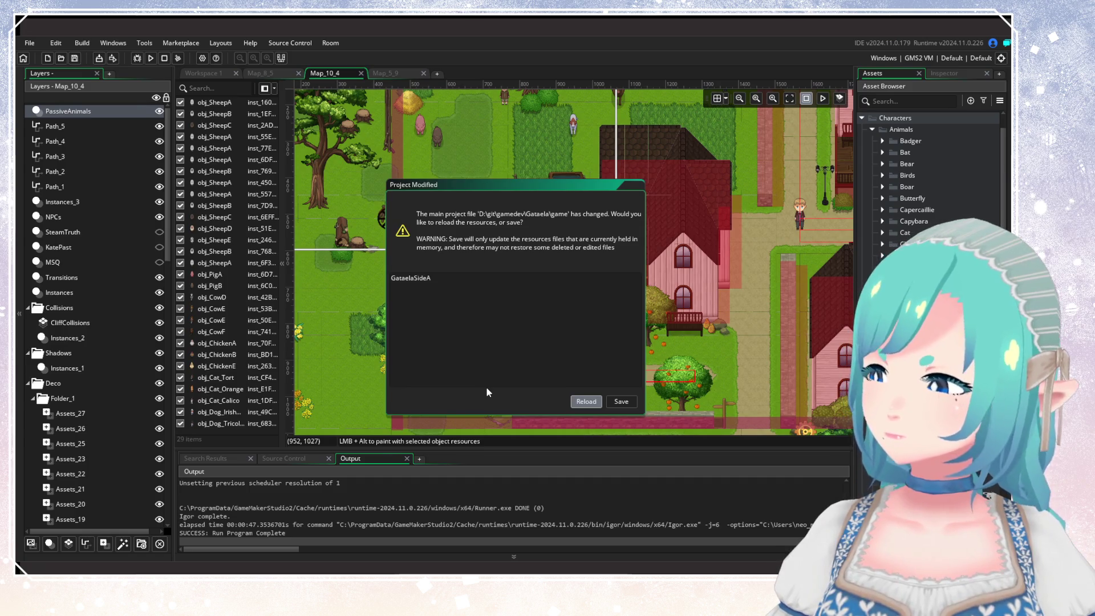
# Reload the project from the Project Modified prompt, reopening Map_10_4 with Feather Messages.
pyautogui.press('Return')
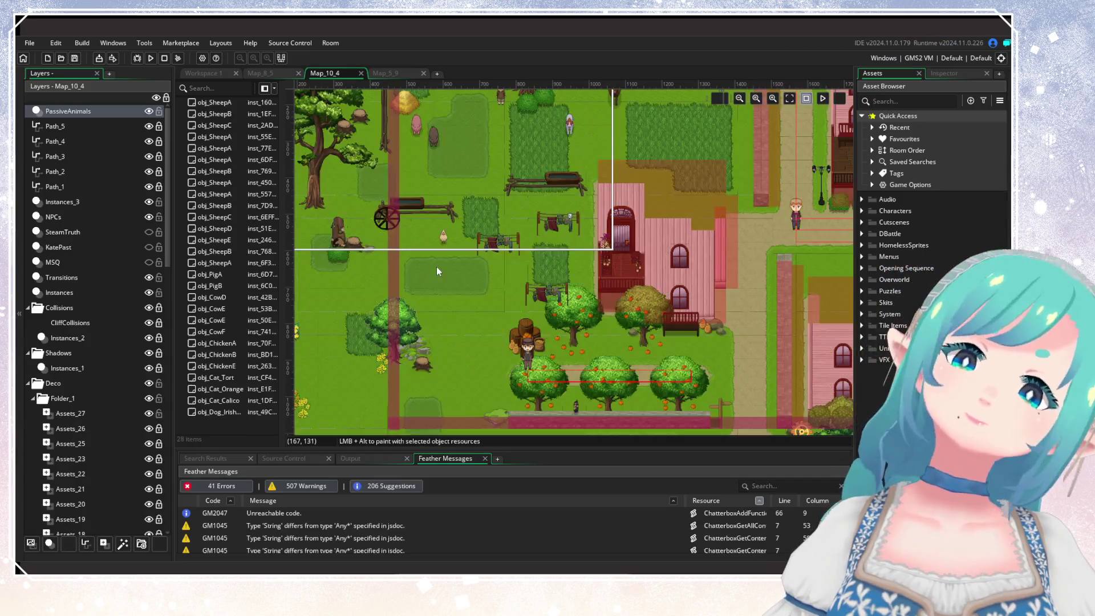
pyautogui.scroll(-5, 441, 169)
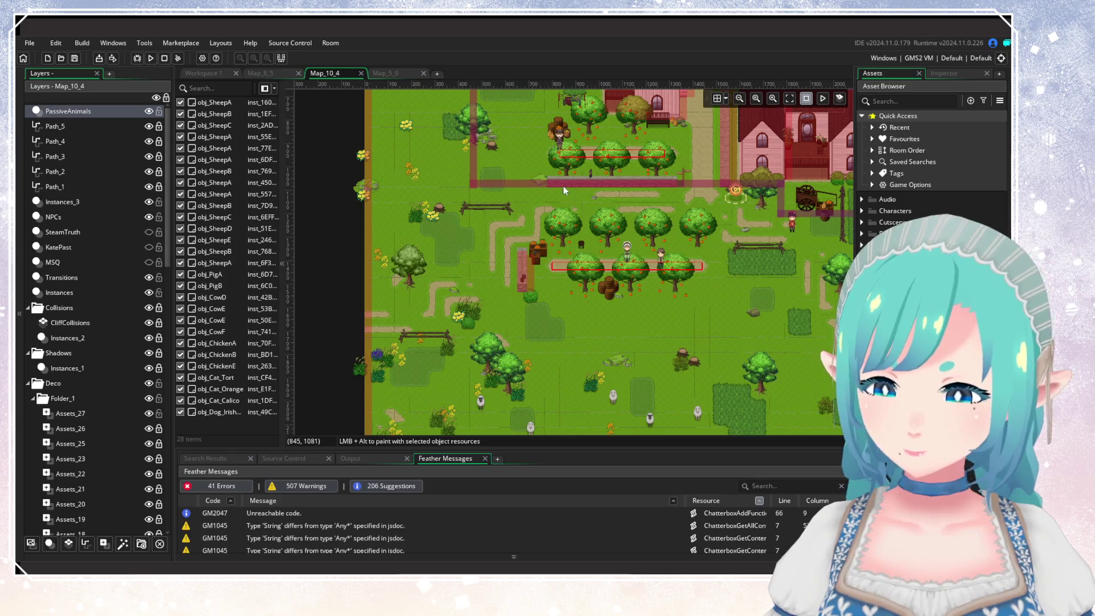
pyautogui.moveTo(563, 190); pyautogui.dragTo(345, 245)
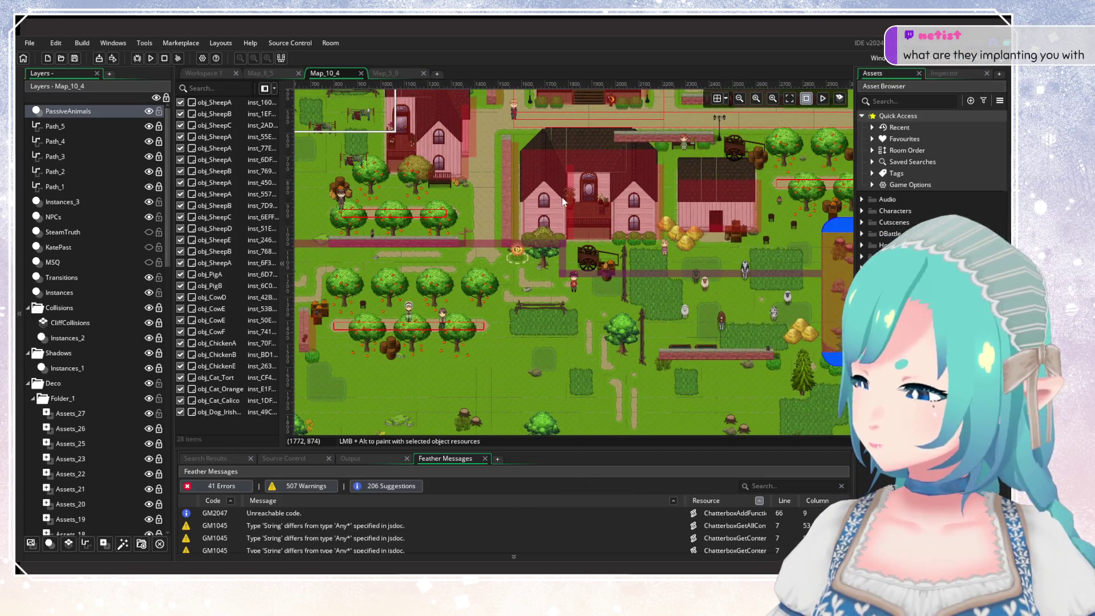
pyautogui.scroll(3, 533, 220)
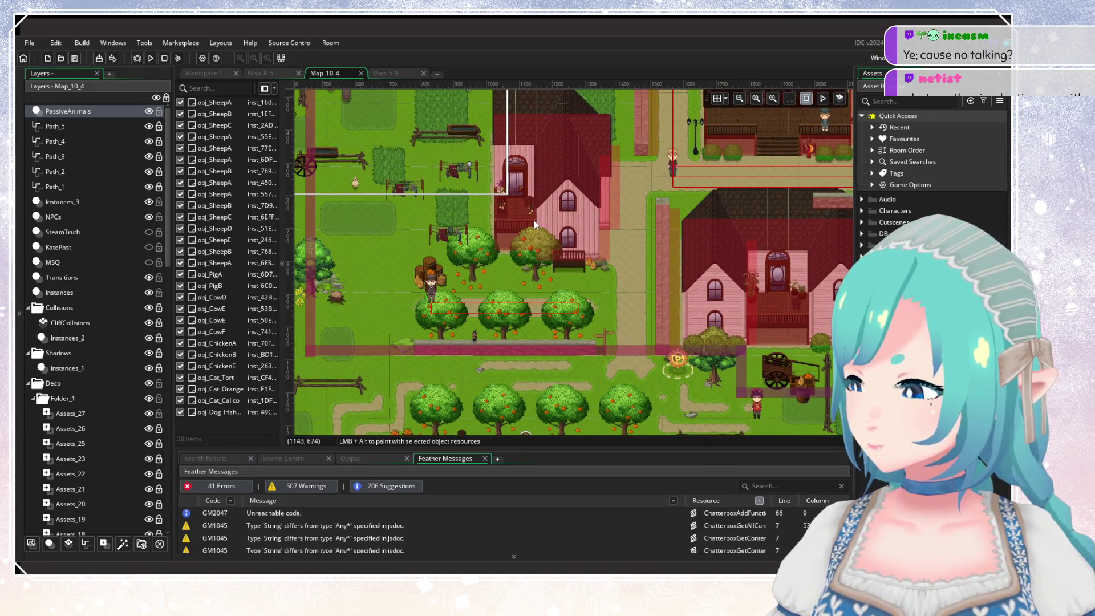
pyautogui.scroll(-1, 533, 220)
pyautogui.scroll(-1, 540, 248)
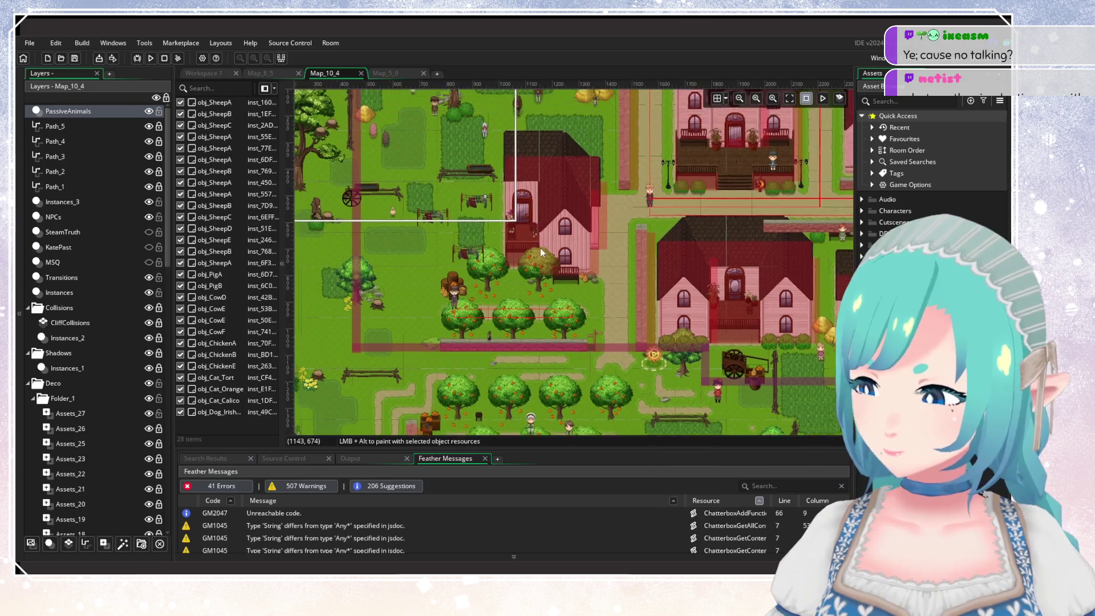
pyautogui.moveTo(539, 248); pyautogui.dragTo(555, 261)
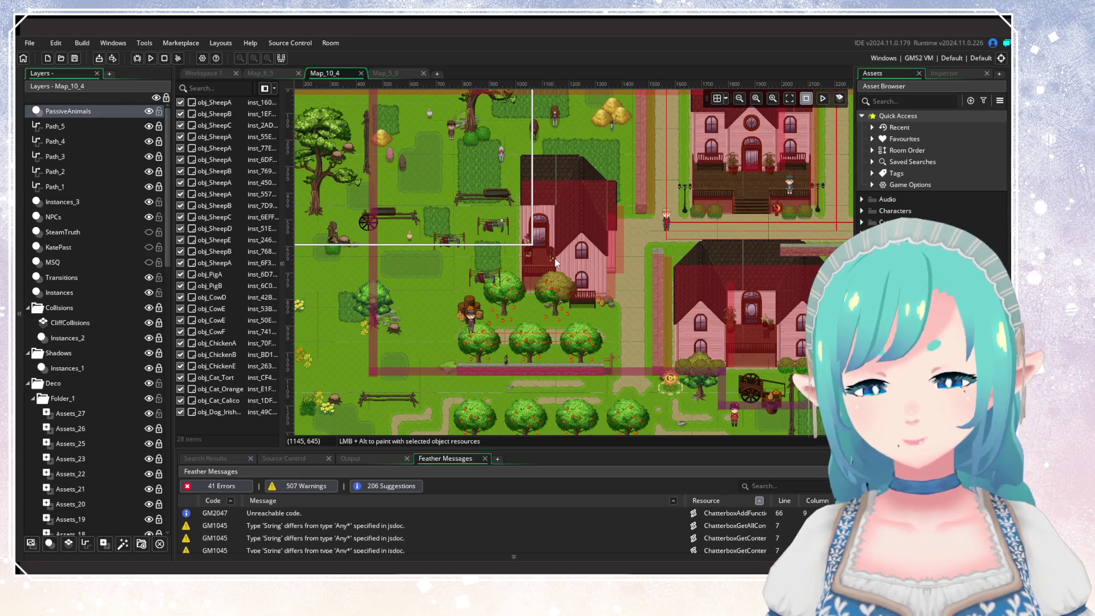
pyautogui.moveTo(556, 263)
pyautogui.mouseDown()
pyautogui.moveTo(529, 302)
pyautogui.moveTo(593, 311)
pyautogui.moveTo(545, 314)
pyautogui.moveTo(797, 248)
pyautogui.moveTo(729, 198)
pyautogui.moveTo(610, 236)
pyautogui.mouseUp()
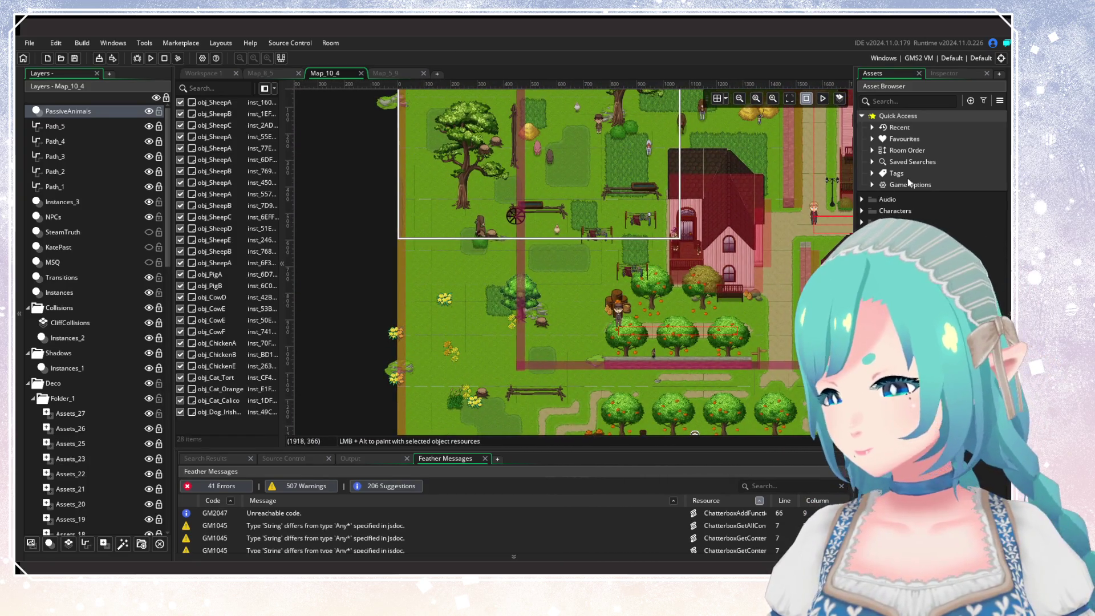
# Collapse the quick access group and toggle the asset filter to reveal the Animals objects.
pyautogui.doubleClick(918, 116)
pyautogui.click(983, 101)
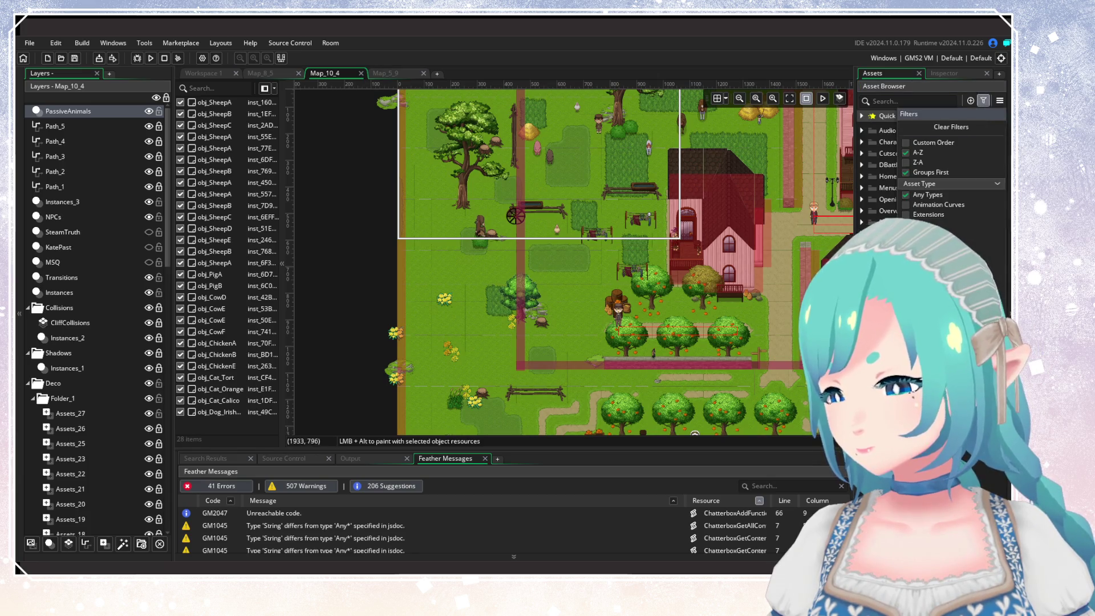
pyautogui.click(983, 101)
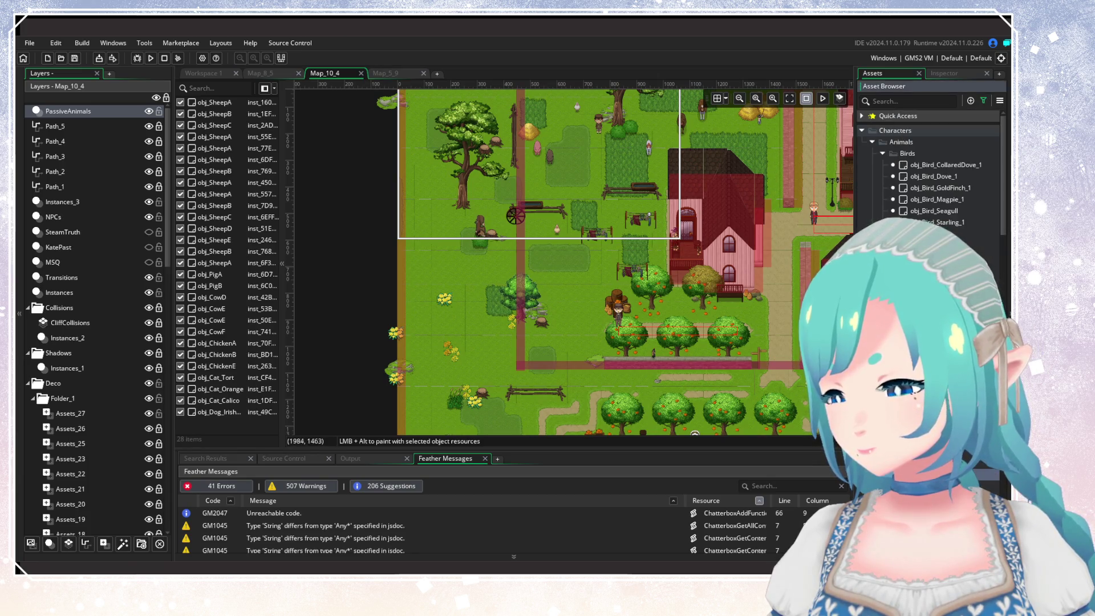
pyautogui.scroll(-10, 627, 343)
pyautogui.hscroll(5, 727, 367)
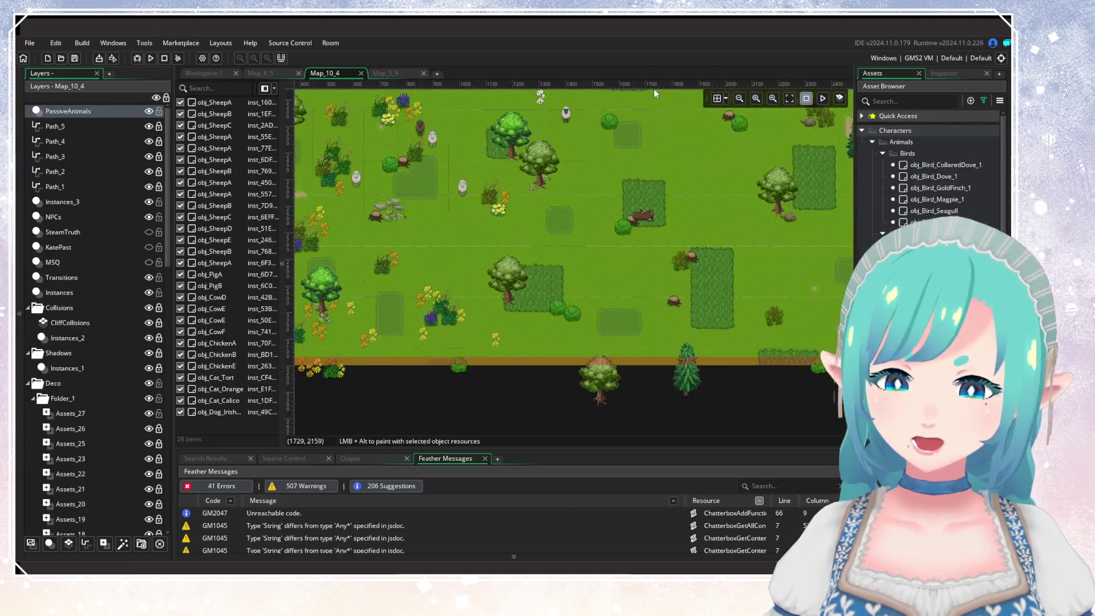
pyautogui.scroll(-1, 627, 194)
pyautogui.hscroll(3, 672, 221)
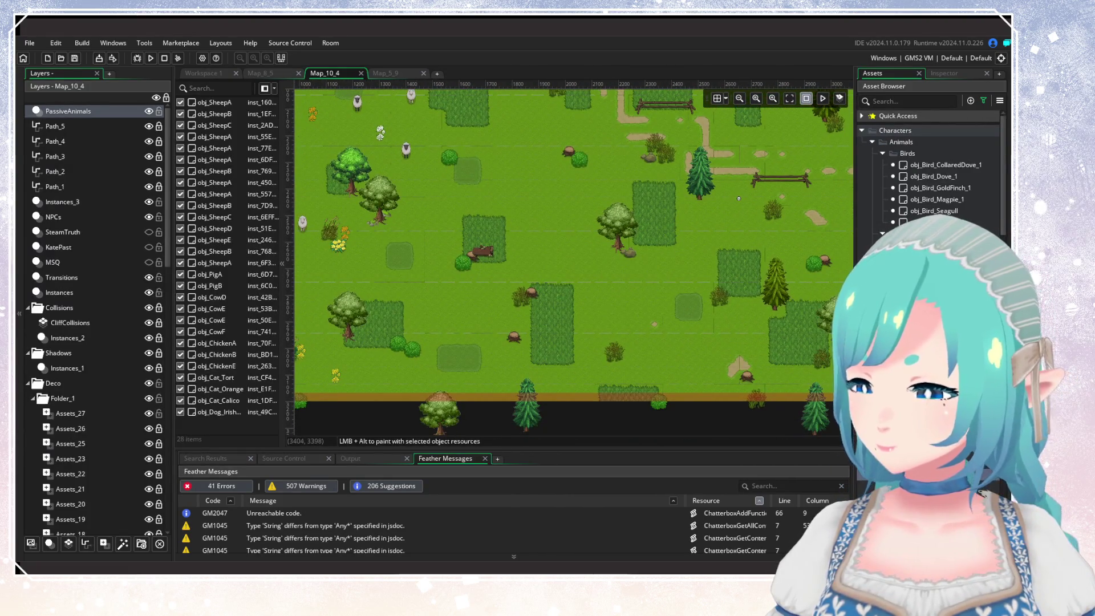
pyautogui.scroll(3, 727, 320)
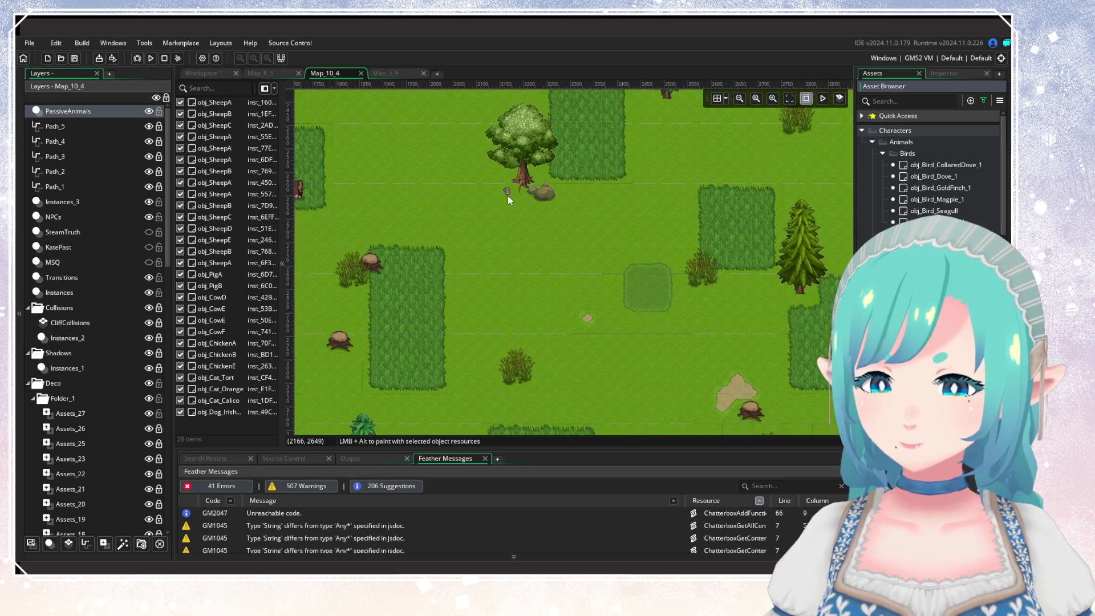
# Place an obj_SquirrelA instance in the farm field.
pyautogui.keyDown('alt'); pyautogui.click(508, 196); pyautogui.keyUp('alt')
pyautogui.click(497, 259)
pyautogui.scroll(-4, 627, 272)
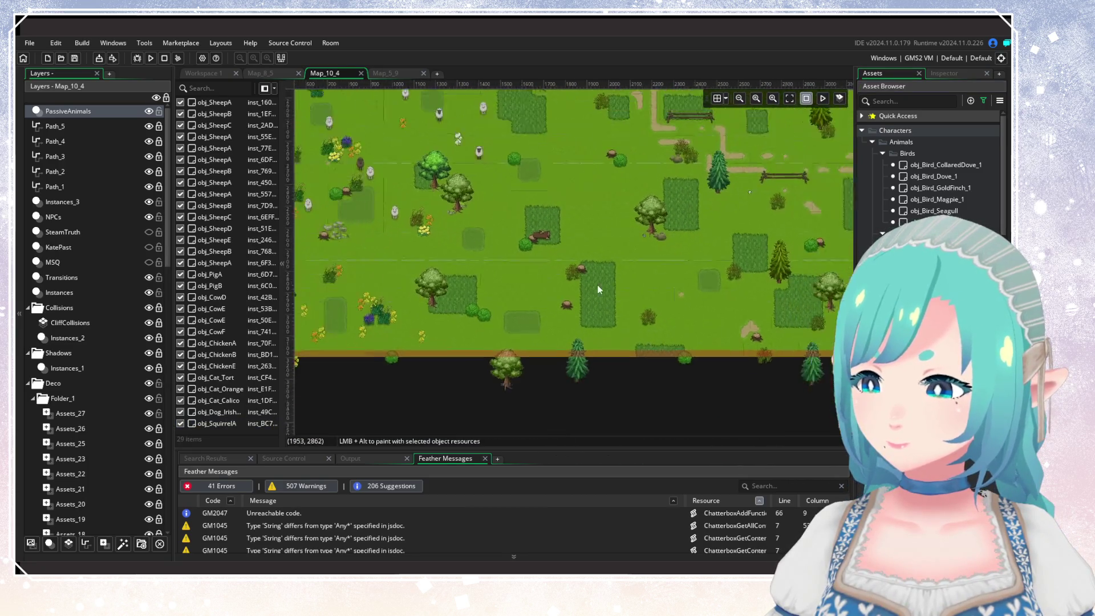
# Select obj_Bird_Magpie_1 in the Asset Browser as the next object to place.
pyautogui.click(863, 133)
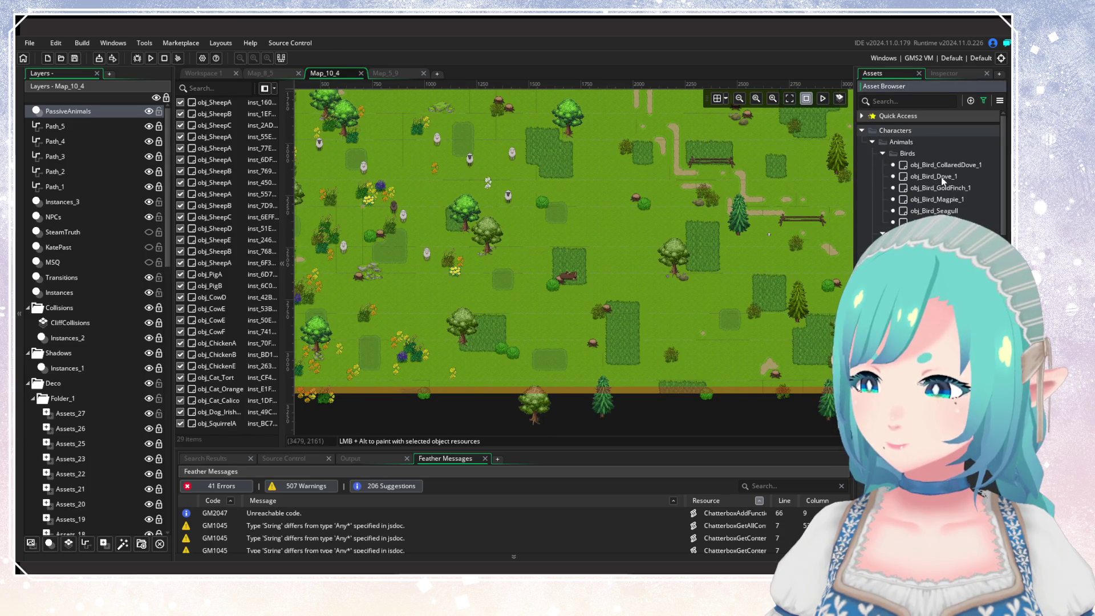
pyautogui.click(930, 199)
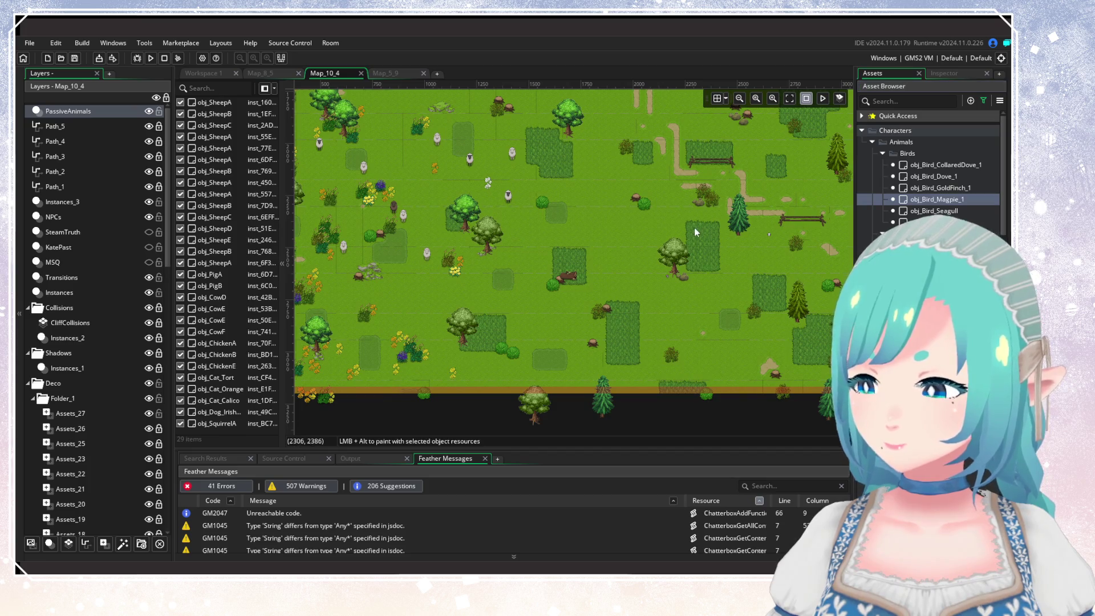
pyautogui.moveTo(694, 228); pyautogui.dragTo(595, 260)
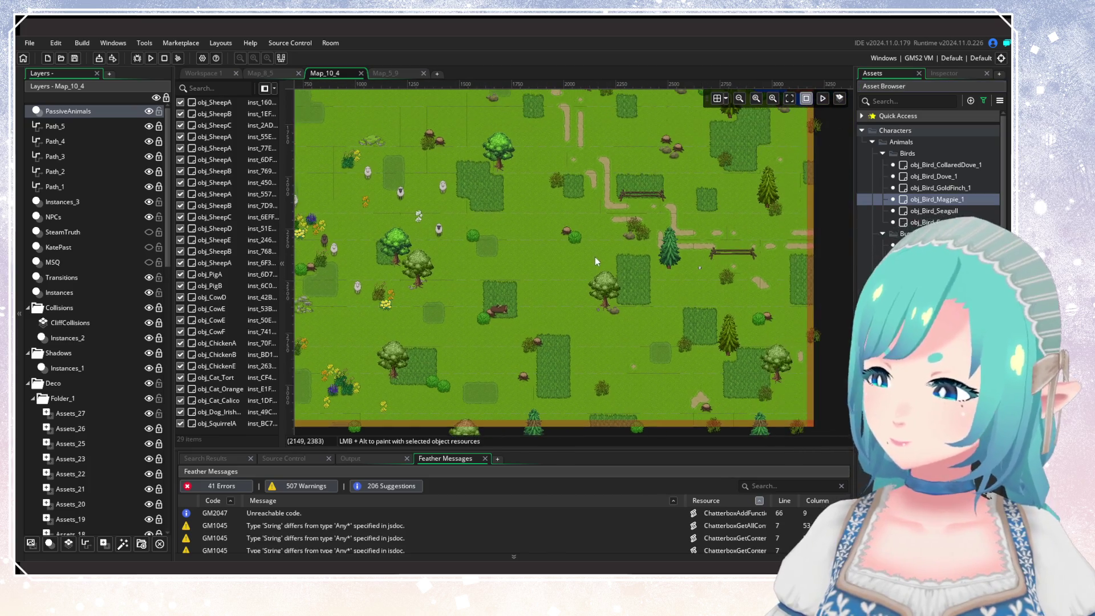
# Close the Feather Messages tab and expand Characters > Animals > Birds in the Asset Browser.
pyautogui.click(485, 458)
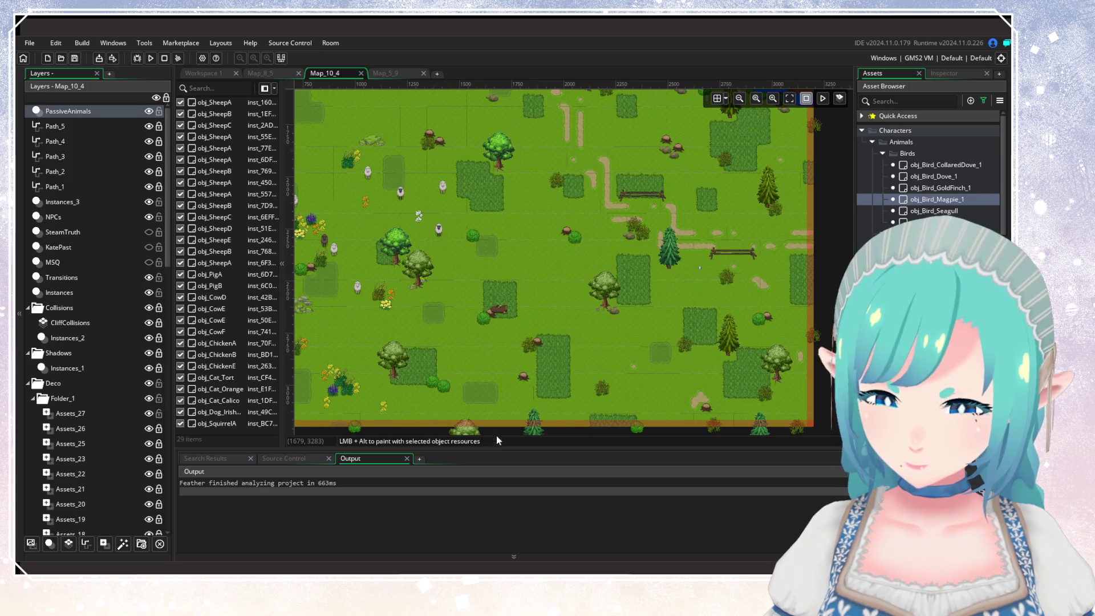
pyautogui.moveTo(497, 435)
pyautogui.mouseDown()
pyautogui.moveTo(625, 330)
pyautogui.moveTo(654, 389)
pyautogui.mouseUp()
pyautogui.click(984, 100)
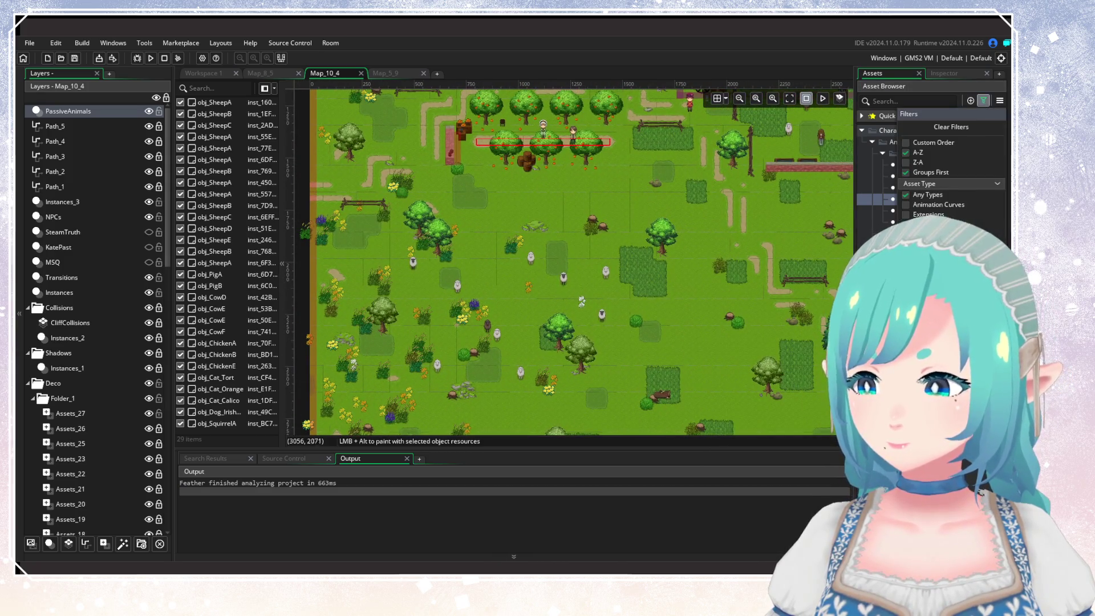
pyautogui.click(891, 222)
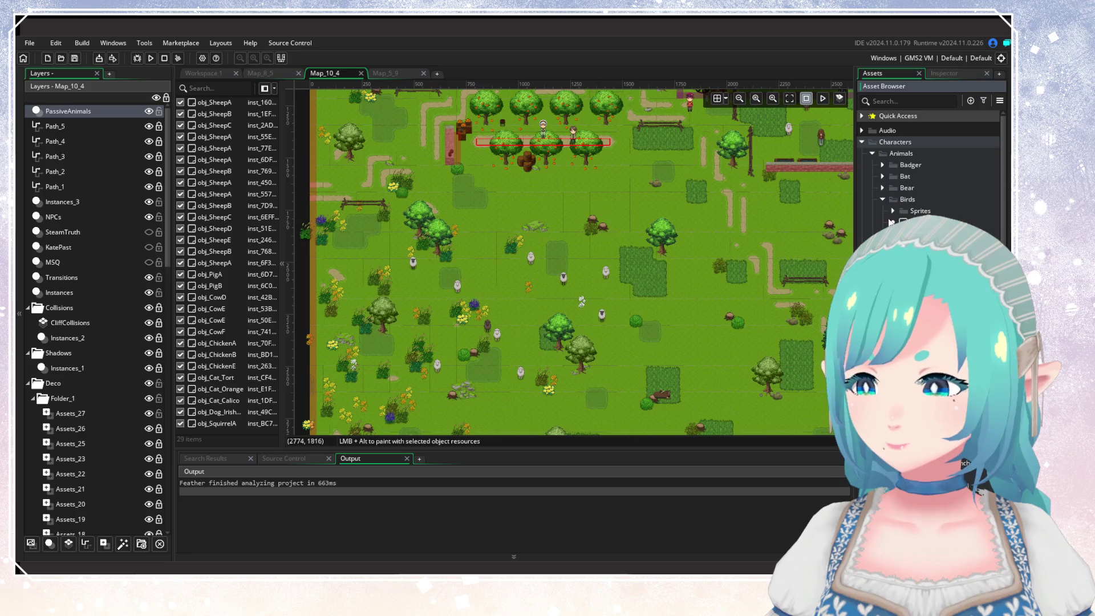
pyautogui.click(861, 142)
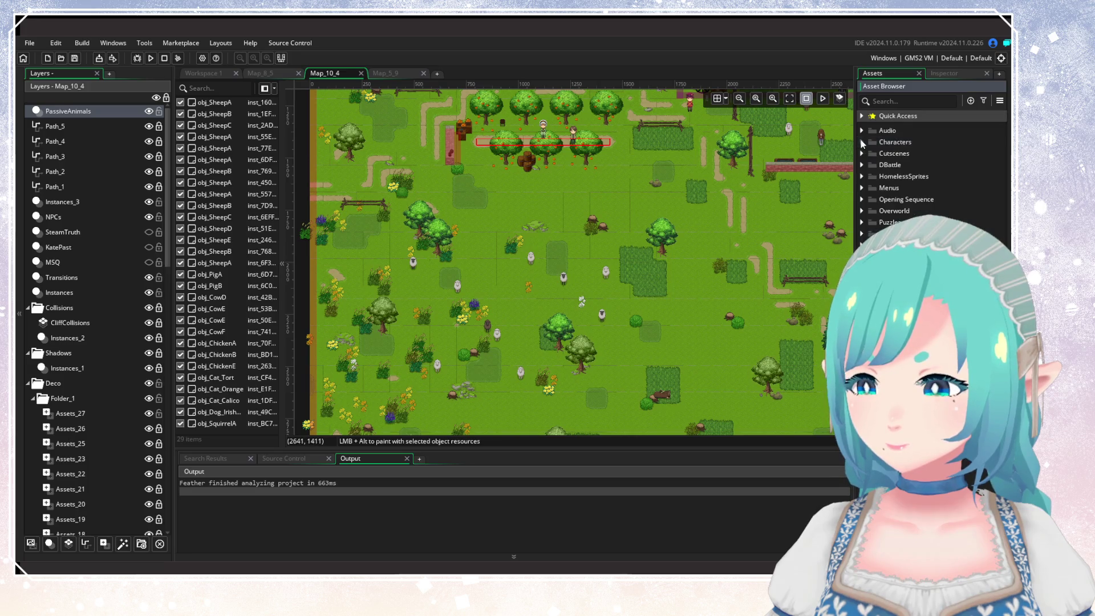
pyautogui.click(984, 101)
pyautogui.click(929, 234)
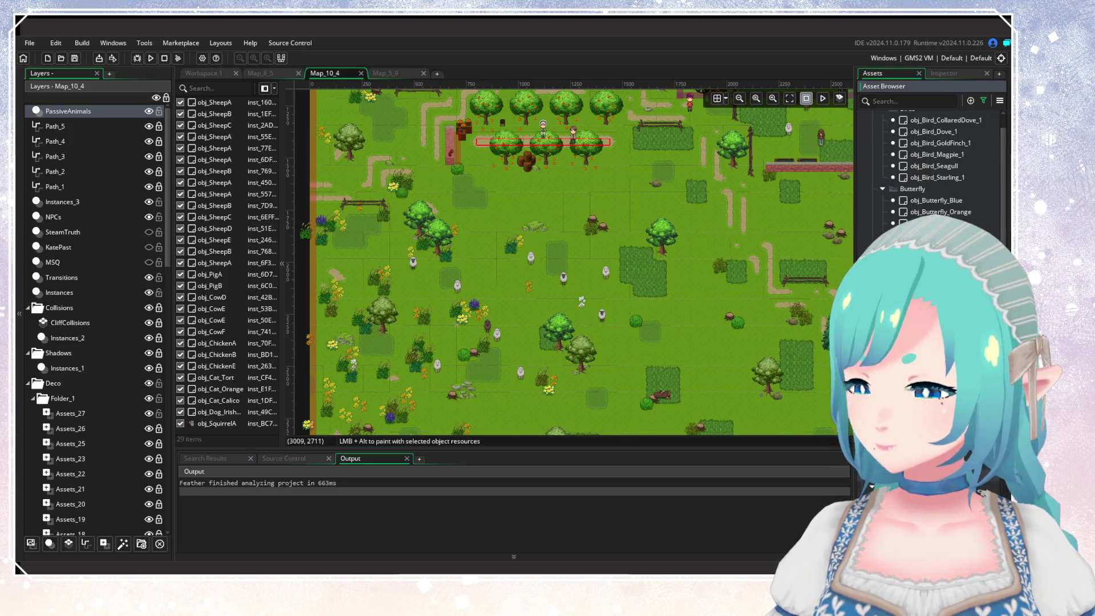
pyautogui.scroll(2, 693, 341)
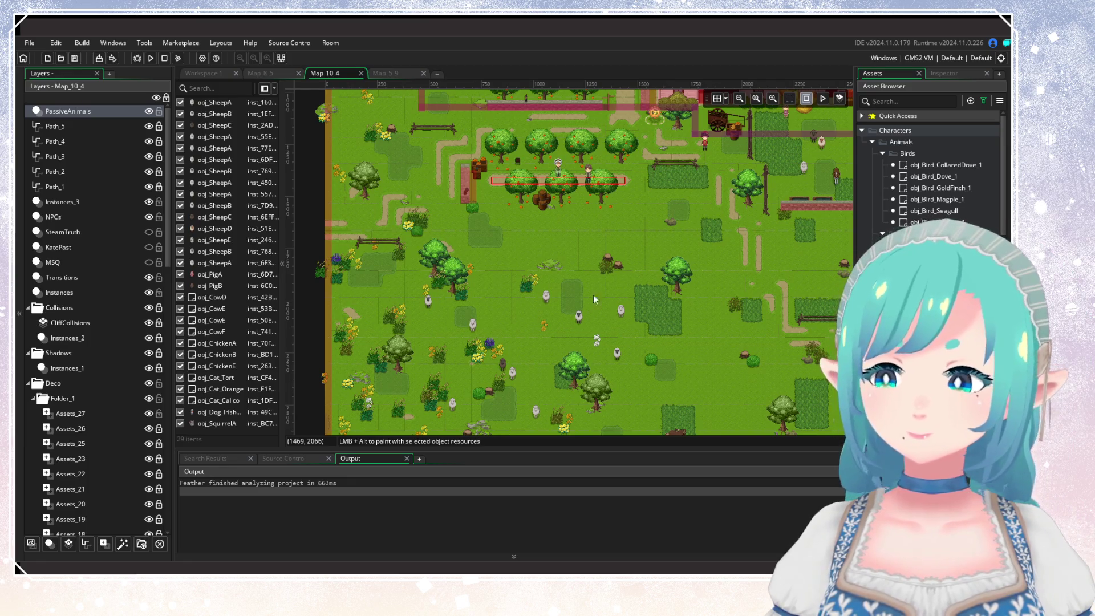
pyautogui.moveTo(667, 251); pyautogui.dragTo(627, 276)
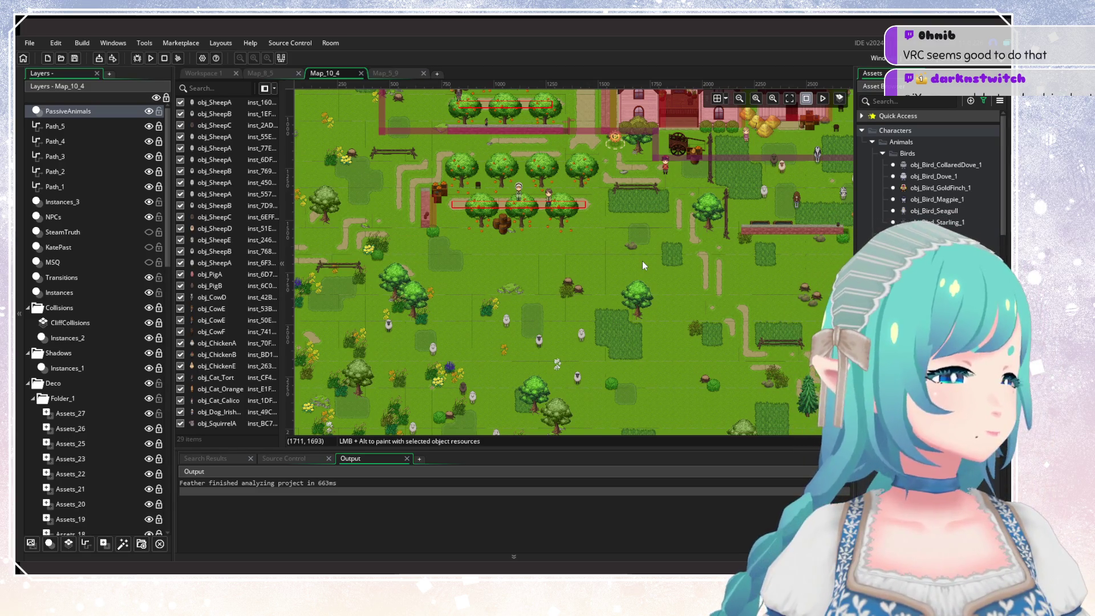
pyautogui.scroll(5, 625, 264)
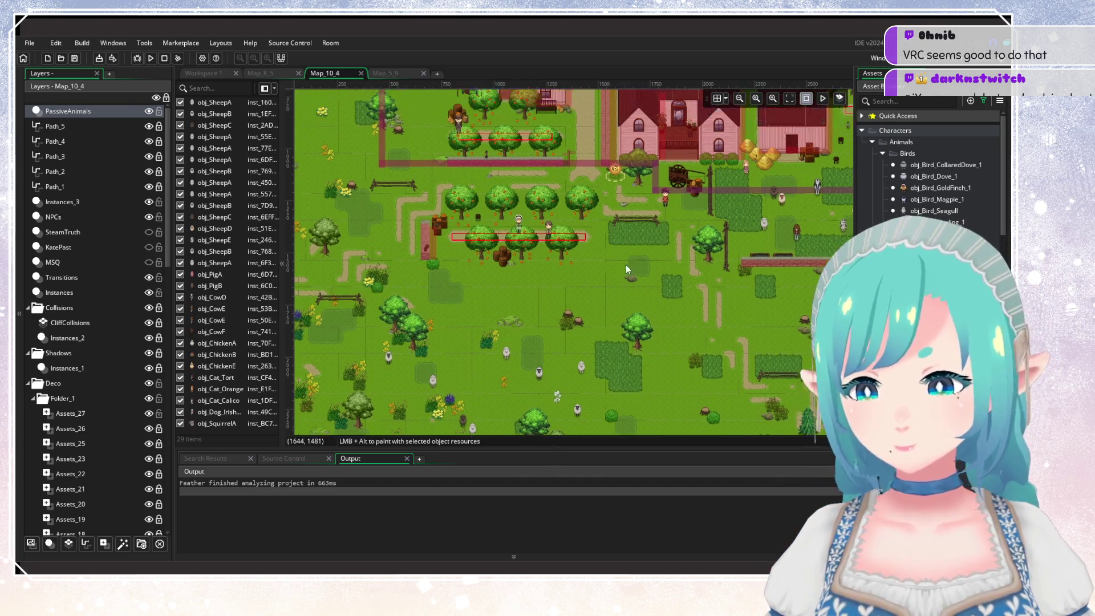
pyautogui.hscroll(-3, 675, 293)
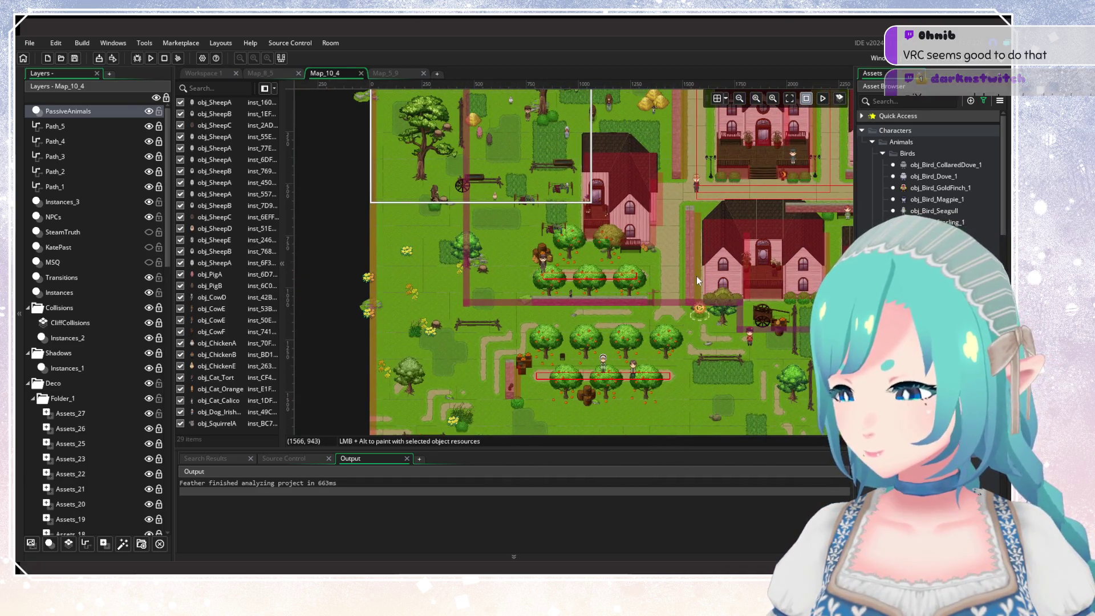
# Place two birds, one in the town orchard and one beside the town houses.
pyautogui.scroll(2, 697, 276)
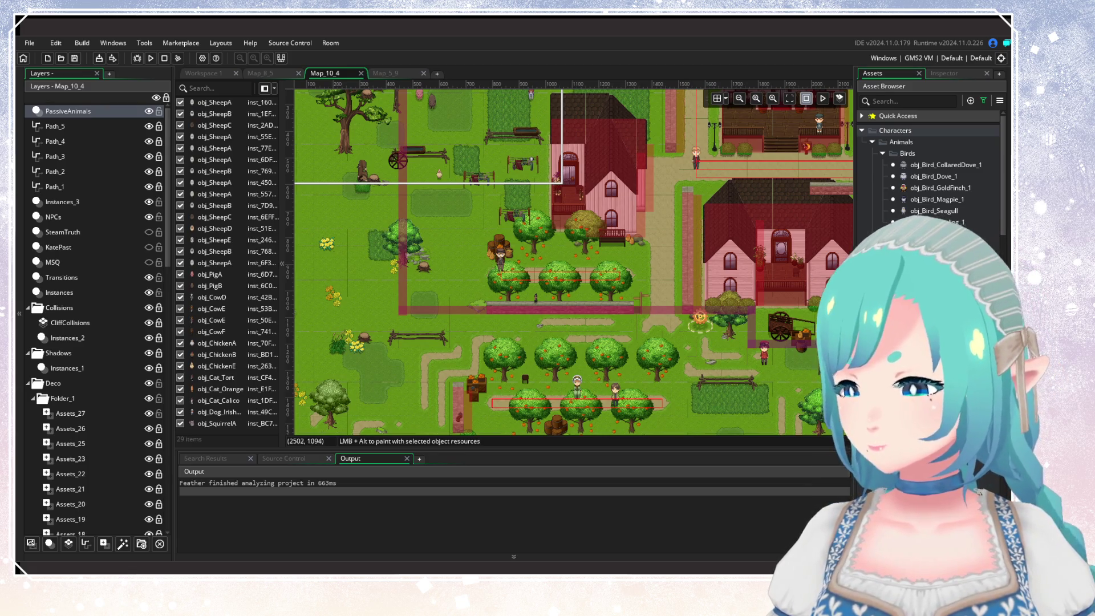
pyautogui.scroll(3, 648, 272)
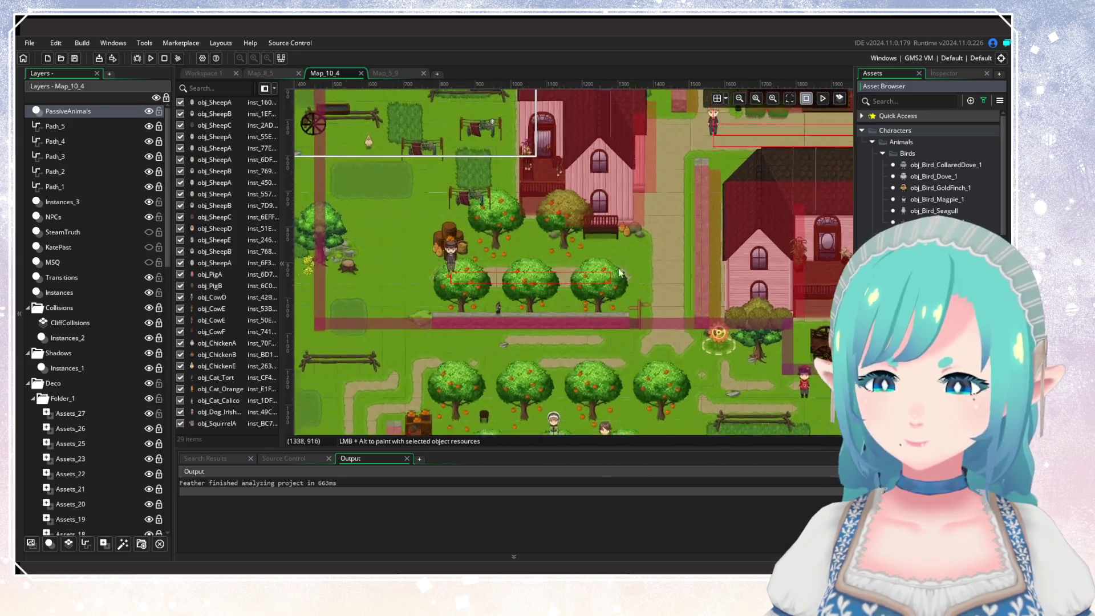
pyautogui.click(583, 246)
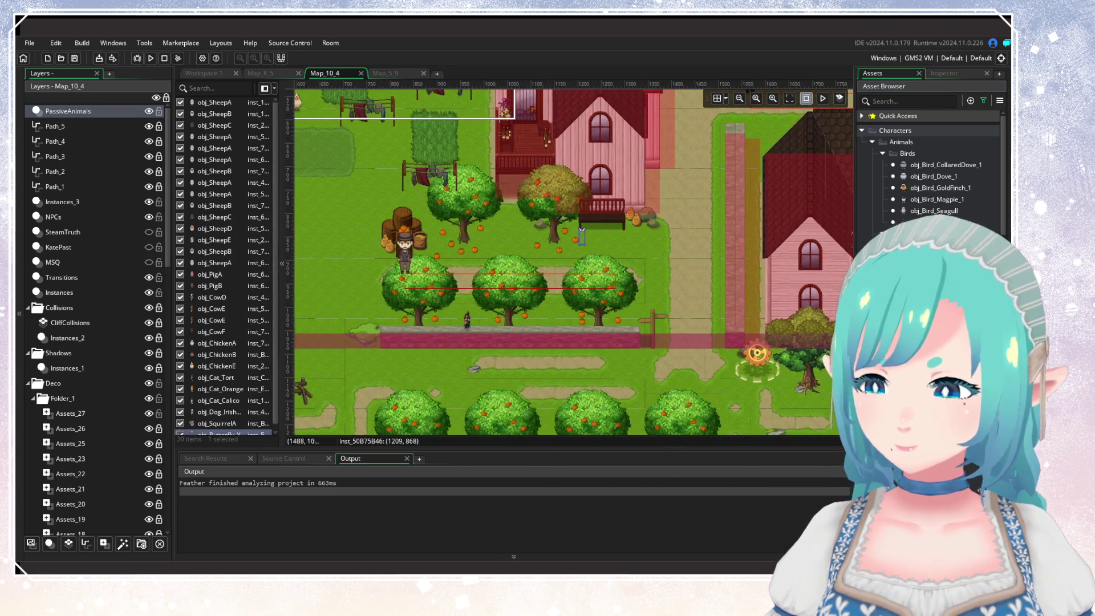
pyautogui.hscroll(5, 745, 365)
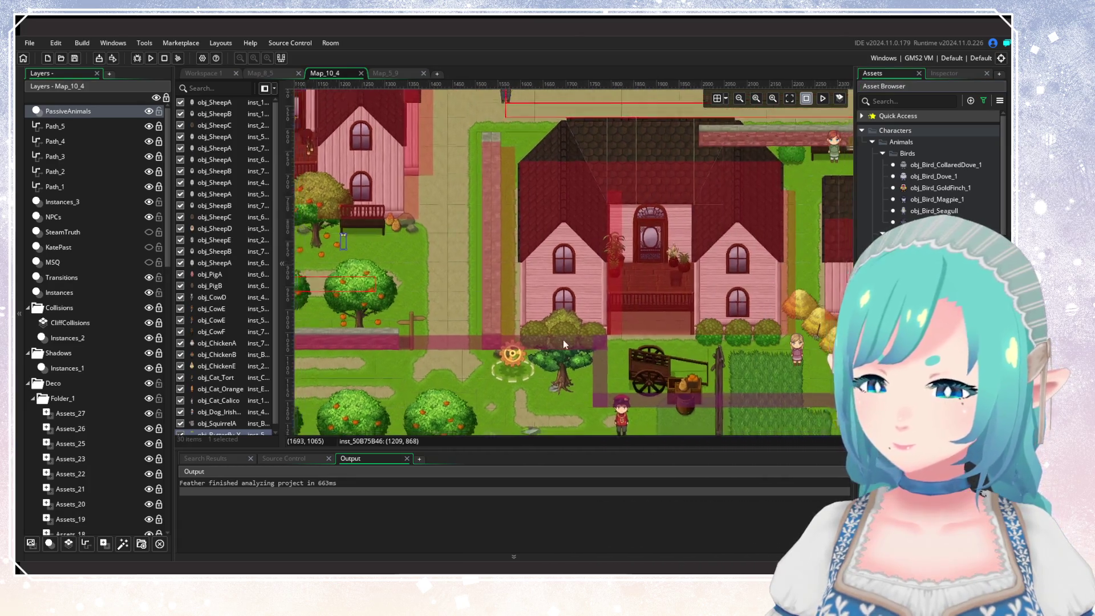
pyautogui.scroll(-3, 563, 339)
pyautogui.scroll(2, 478, 407)
pyautogui.scroll(3, 453, 337)
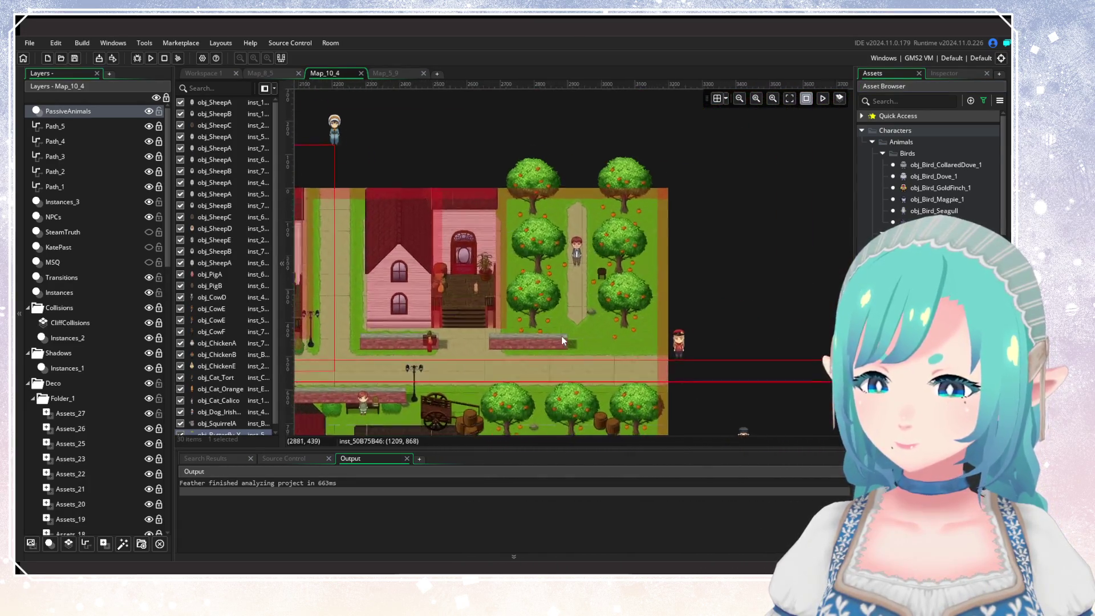
pyautogui.click(767, 295)
pyautogui.hscroll(-15, 670, 316)
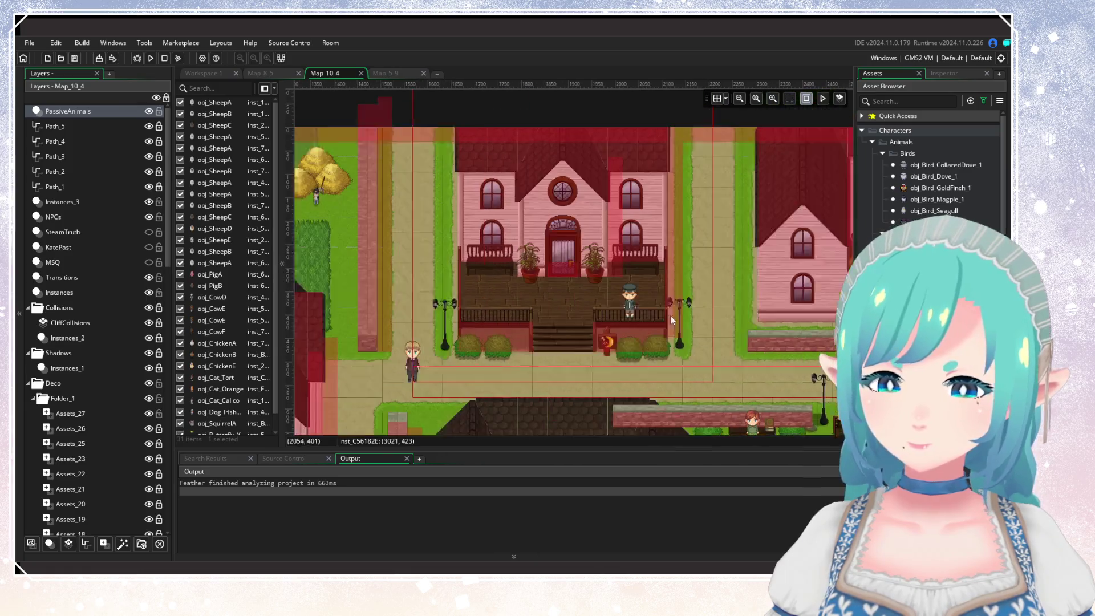
pyautogui.hscroll(-10, 746, 274)
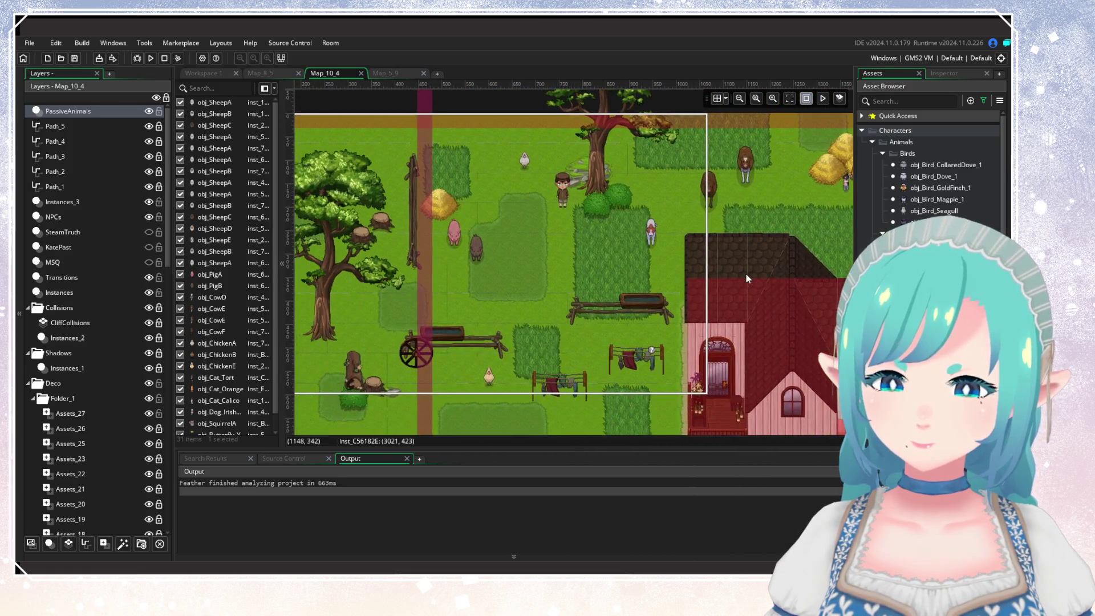
pyautogui.hscroll(-8, 594, 347)
pyautogui.scroll(-3, 680, 338)
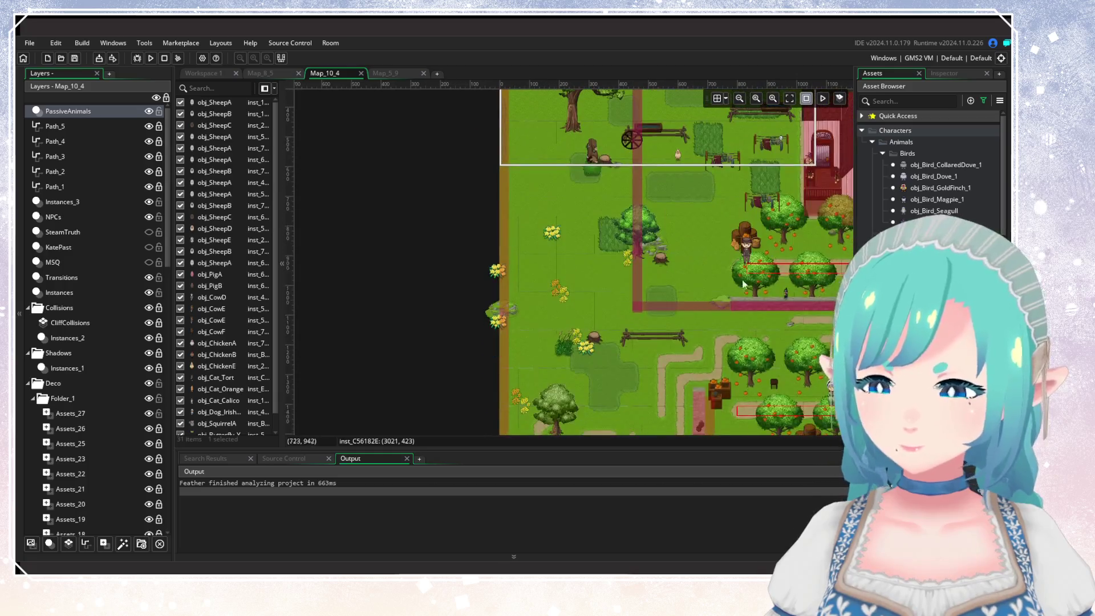
# Place five birds across the west meadow, among the yellow flowers and near the lower tree.
pyautogui.scroll(1, 625, 288)
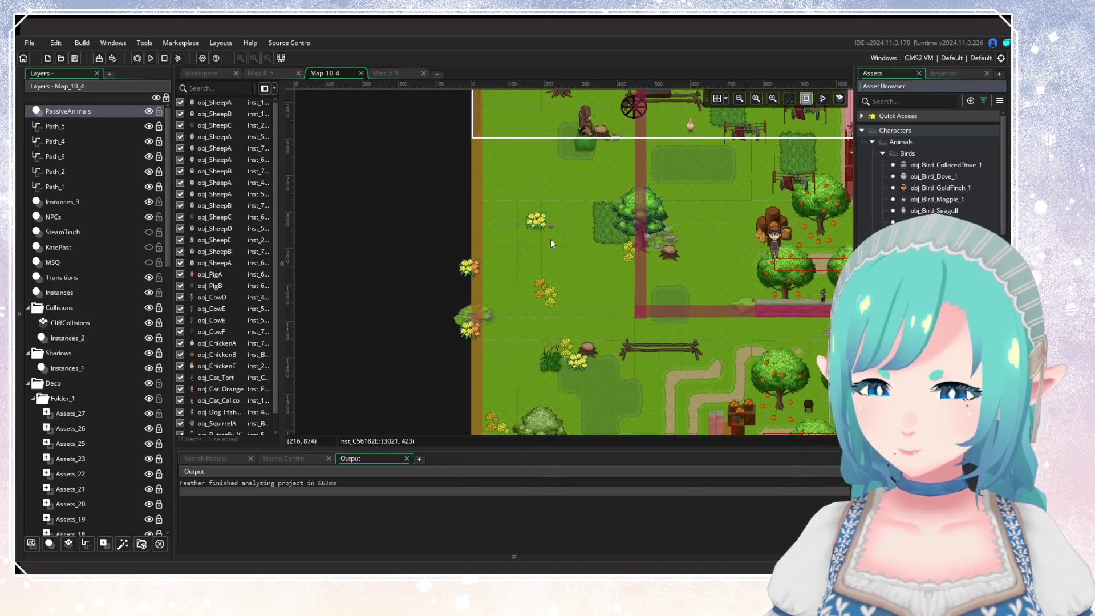
pyautogui.keyDown('alt'); pyautogui.click(546, 237); pyautogui.keyUp('alt')
pyautogui.keyDown('alt'); pyautogui.click(535, 303); pyautogui.keyUp('alt')
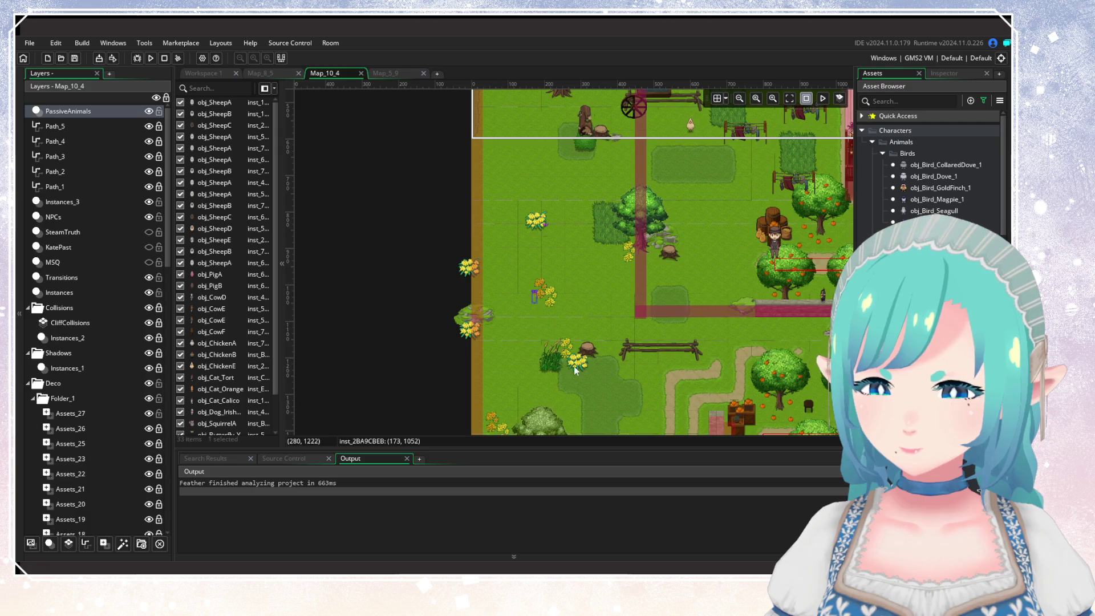
pyautogui.scroll(-1, 574, 366)
pyautogui.scroll(-5, 633, 229)
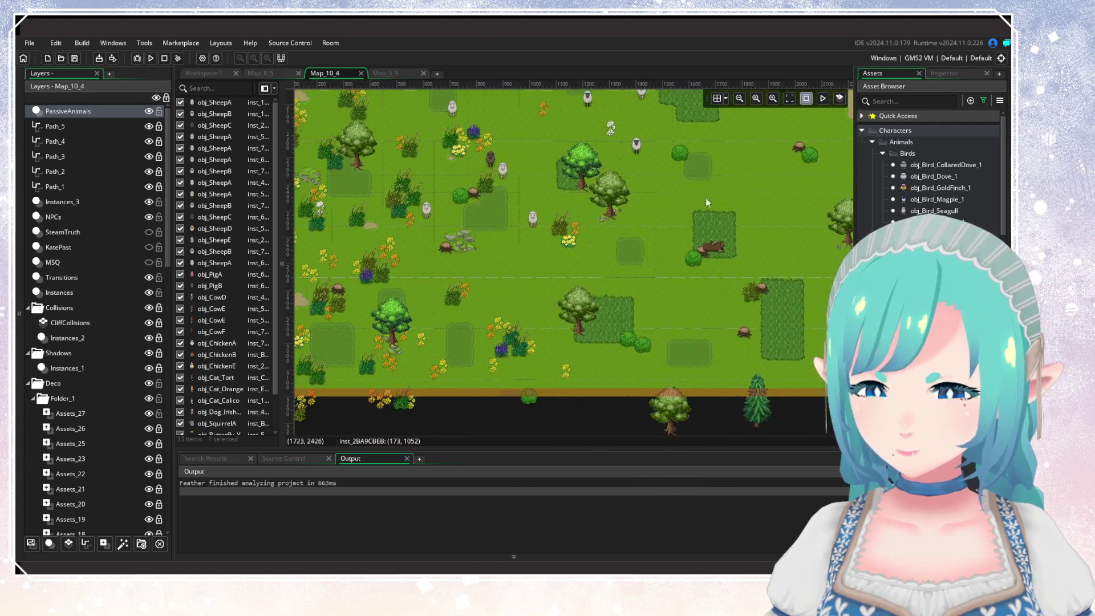
pyautogui.keyDown('alt'); pyautogui.click(488, 338); pyautogui.keyUp('alt')
pyautogui.hscroll(-5, 571, 381)
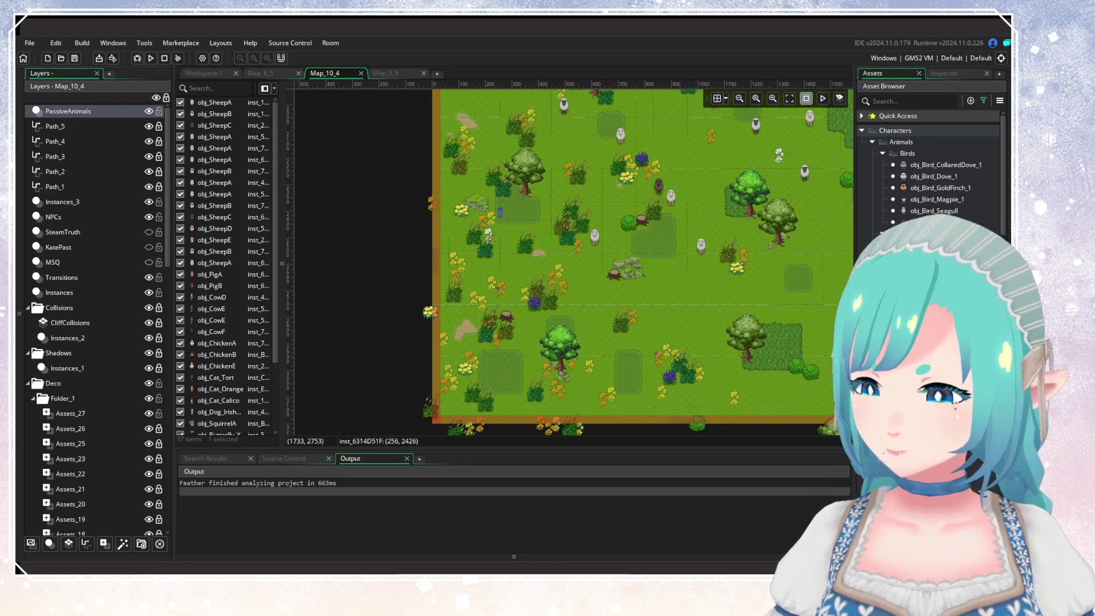
pyautogui.keyDown('alt'); pyautogui.click(494, 222); pyautogui.keyUp('alt')
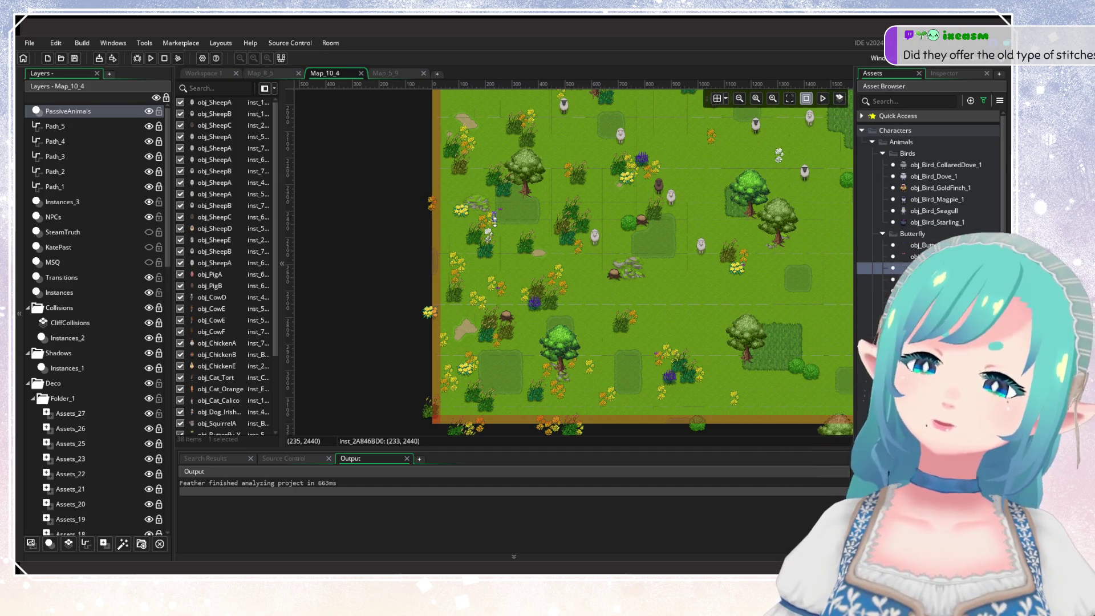
pyautogui.scroll(2, 563, 381)
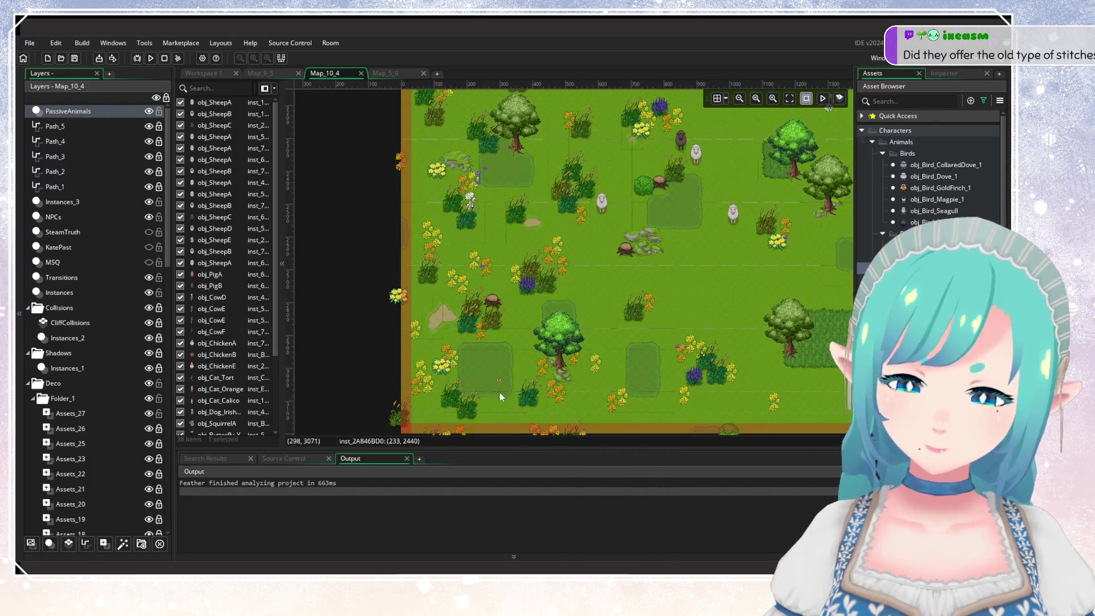
pyautogui.keyDown('alt'); pyautogui.click(578, 377); pyautogui.keyUp('alt')
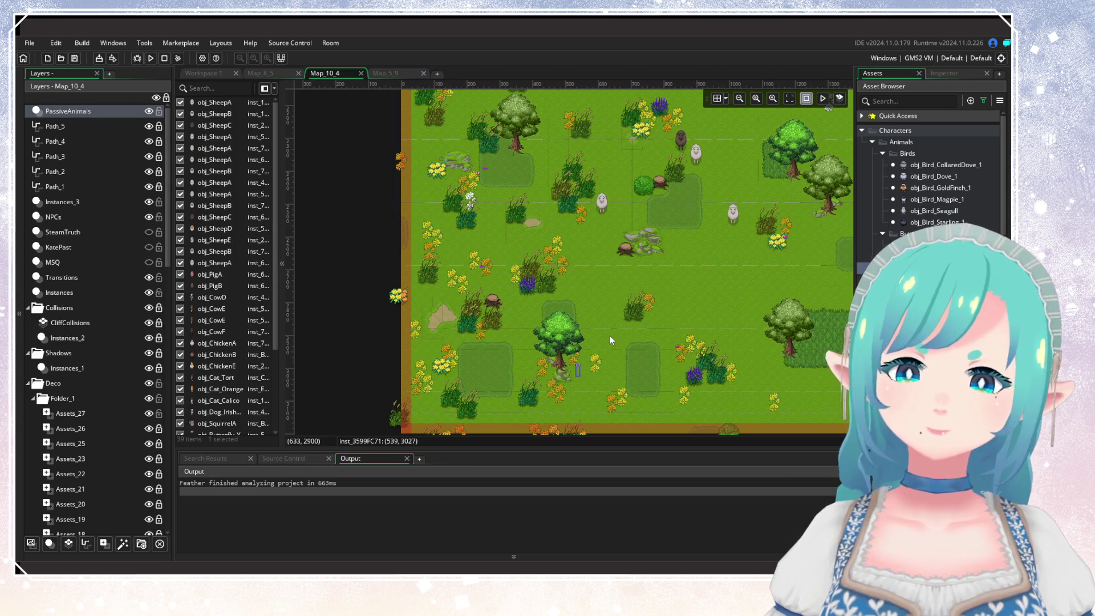
# Zoom into the farmhouse and place a bird beside the flower pots at its door.
pyautogui.scroll(5, 610, 335)
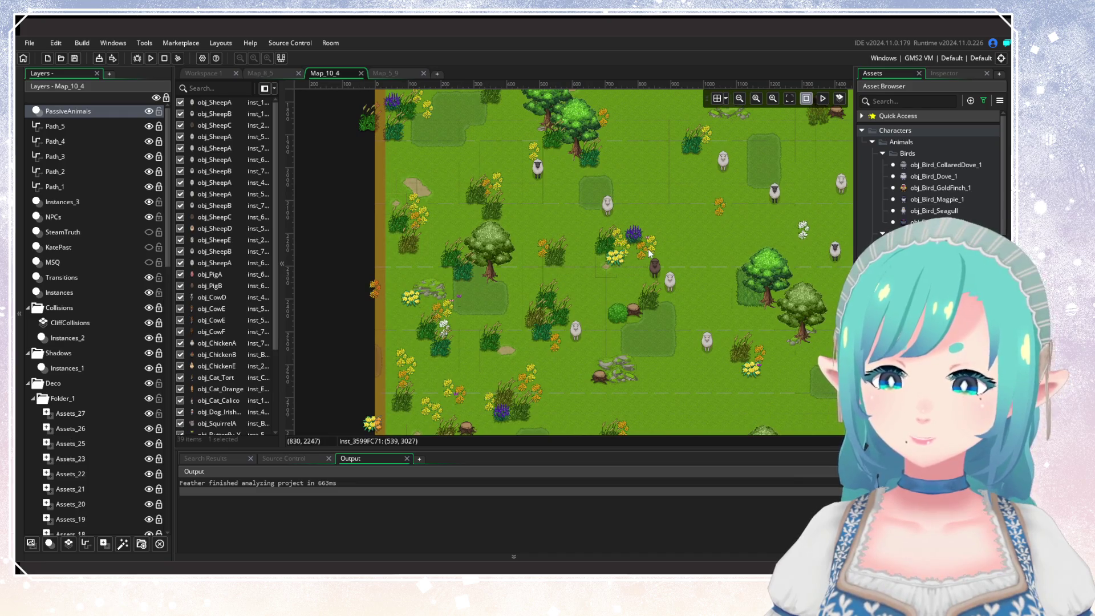
pyautogui.scroll(5, 648, 249)
pyautogui.hscroll(5, 662, 323)
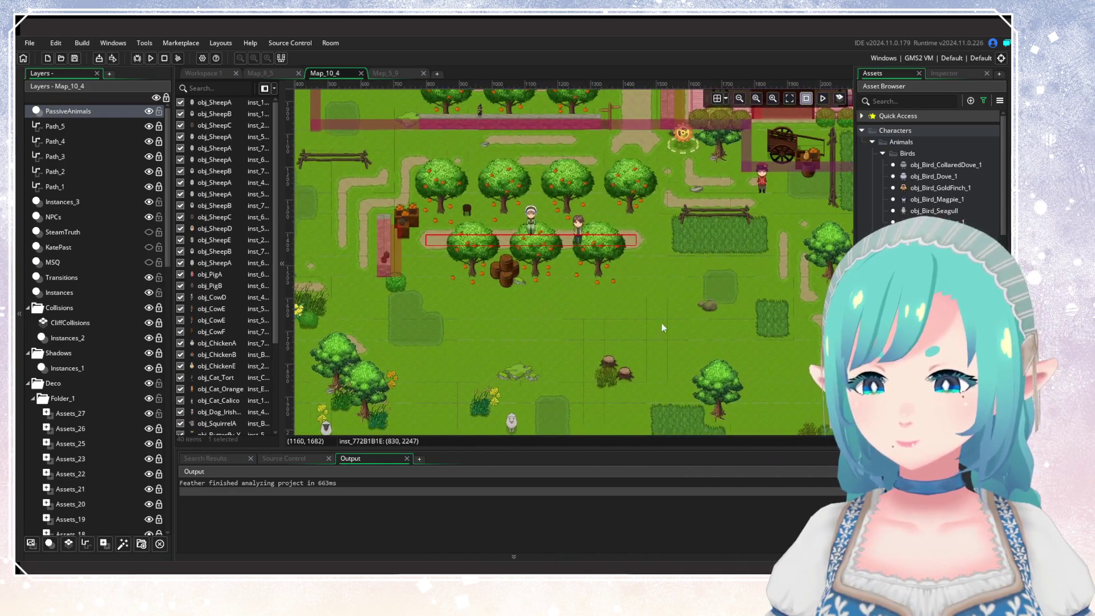
pyautogui.hscroll(10, 661, 326)
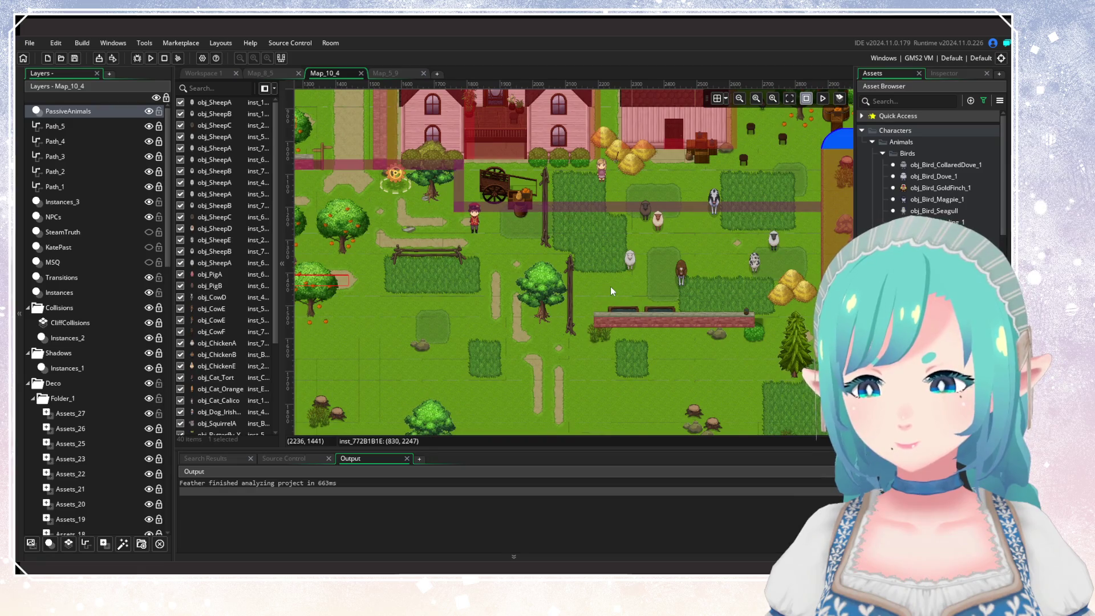
pyautogui.hscroll(7, 480, 279)
pyautogui.scroll(-3, 480, 280)
pyautogui.scroll(3, 480, 279)
pyautogui.hscroll(-3, 480, 279)
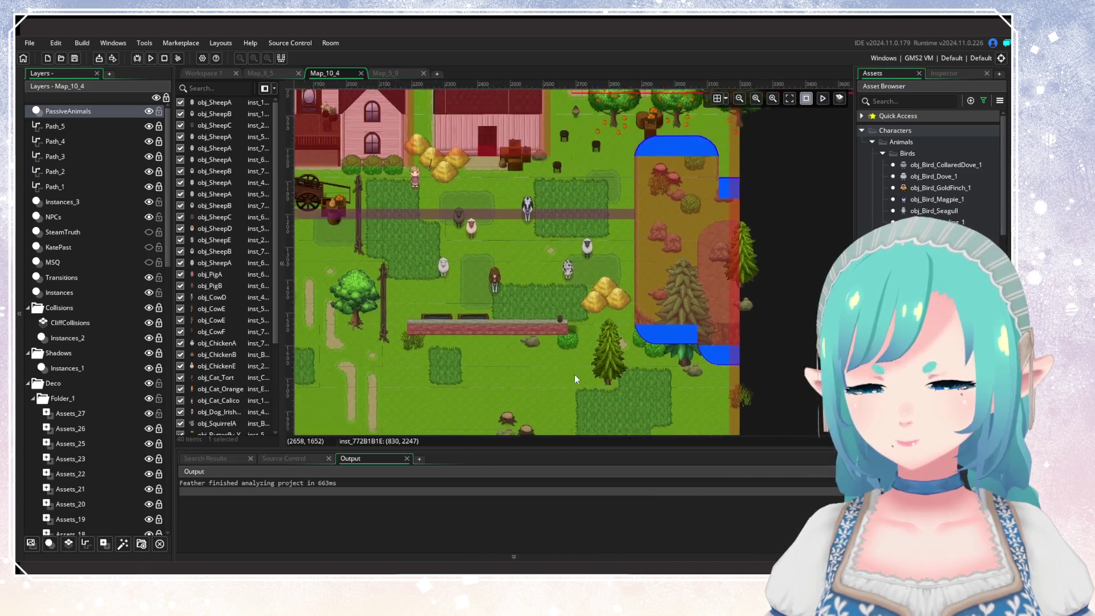
pyautogui.hscroll(-4, 641, 320)
pyautogui.scroll(1, 641, 320)
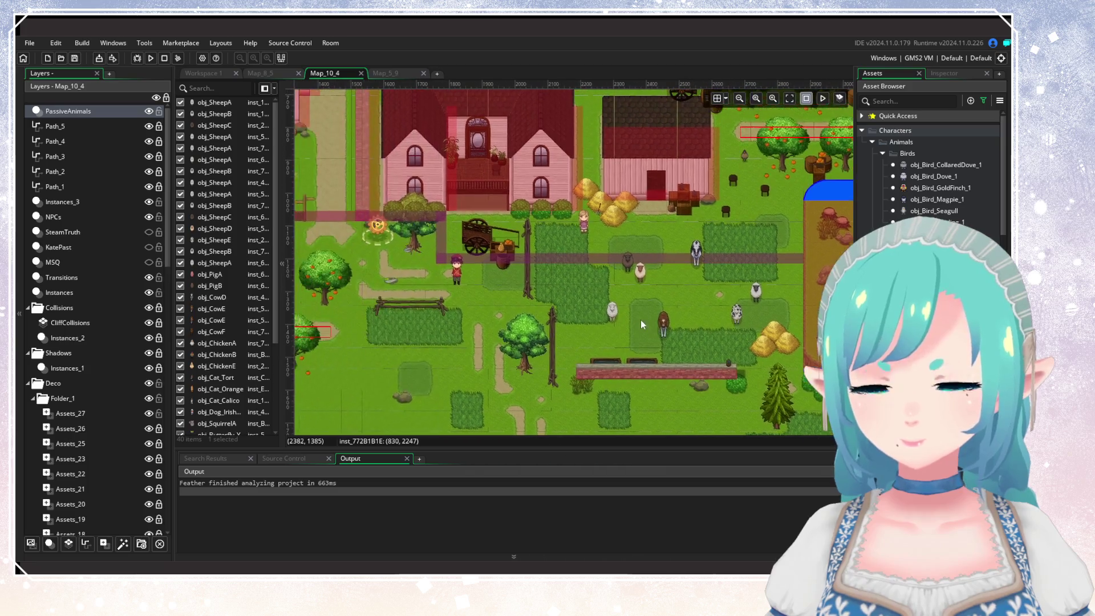
pyautogui.scroll(5, 522, 259)
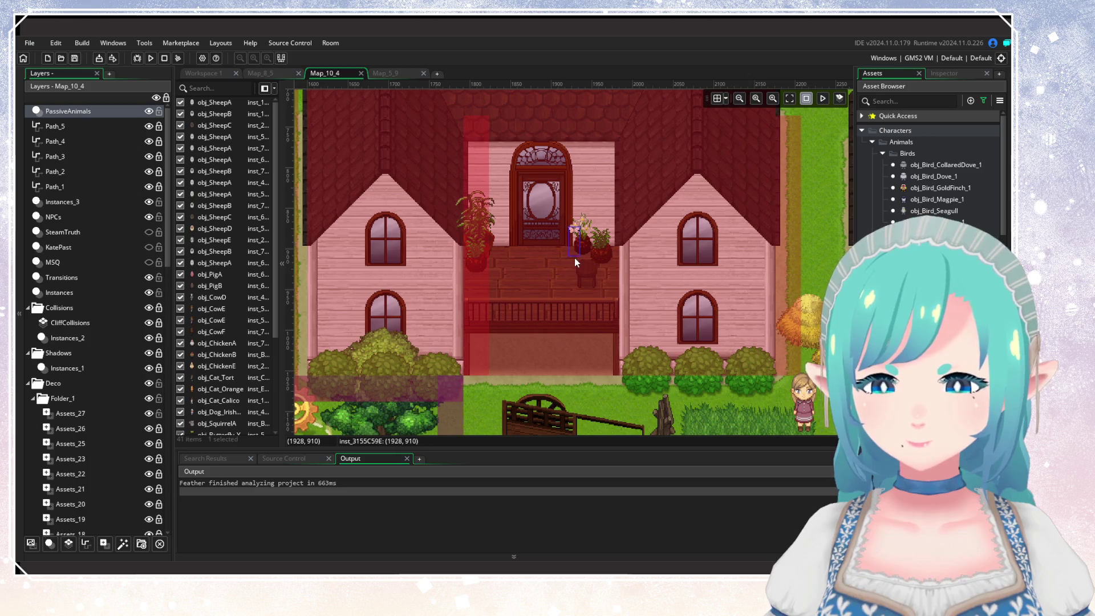
pyautogui.click(574, 258)
pyautogui.click(574, 235)
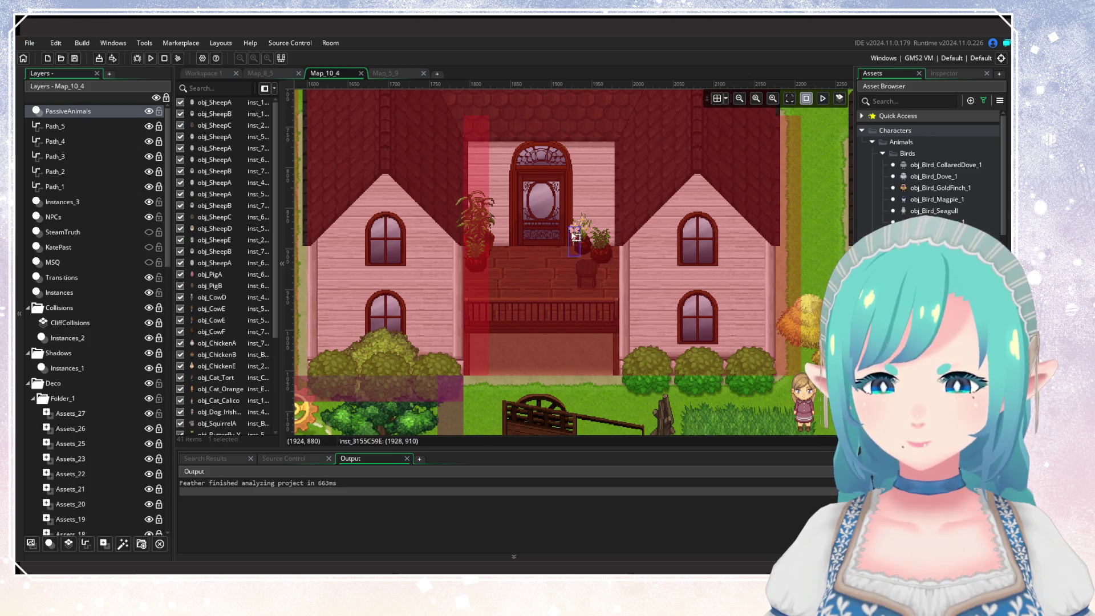
pyautogui.click(581, 360)
# Zoom back out and pan the map east past the houses.
pyautogui.scroll(-6, 580, 354)
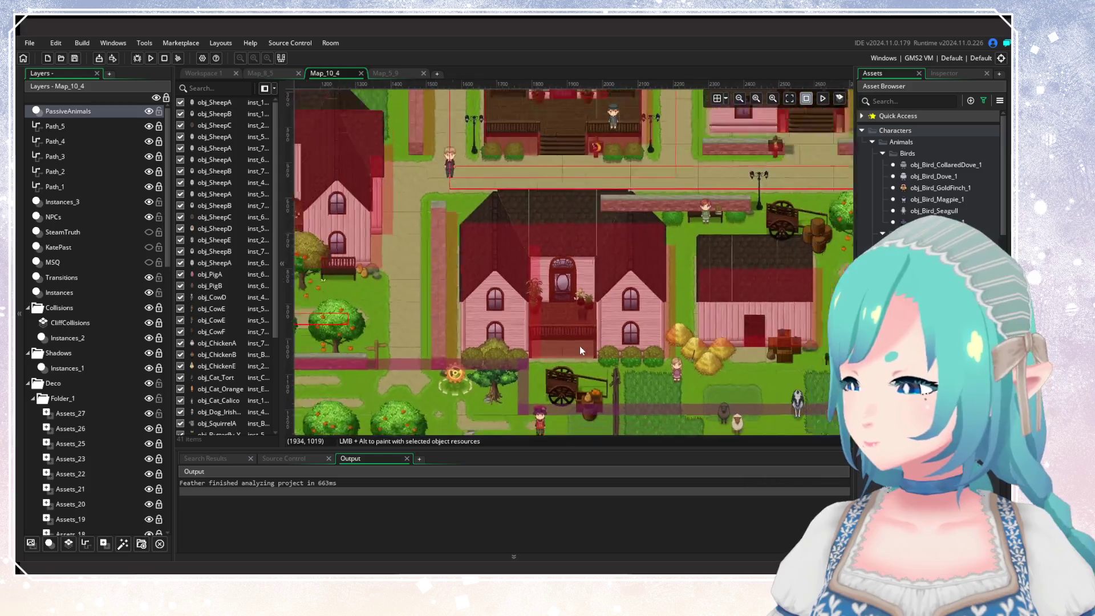
pyautogui.scroll(4, 577, 353)
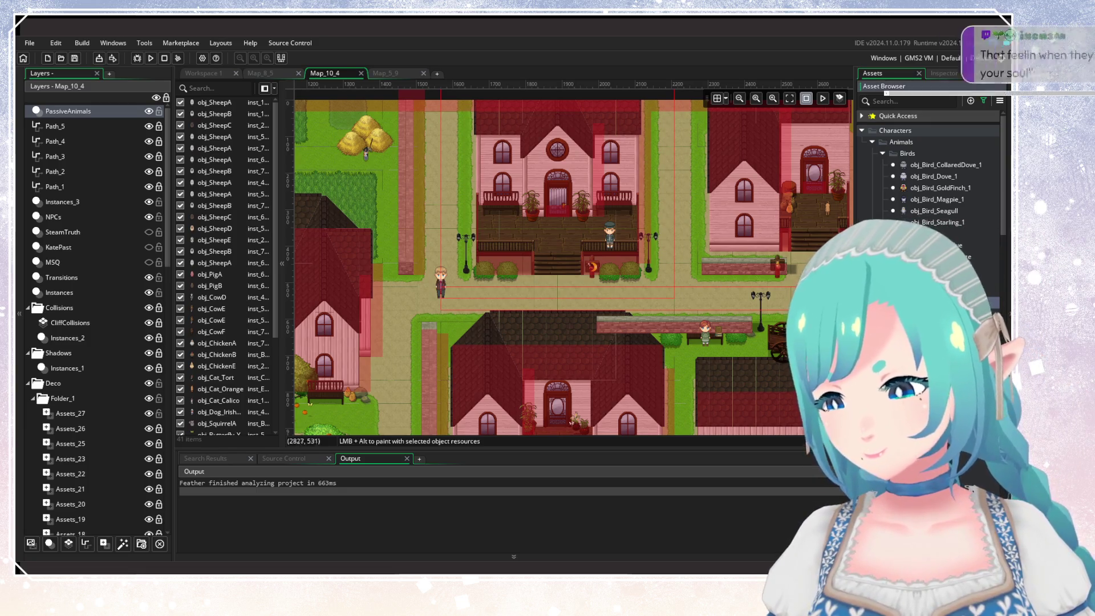
pyautogui.moveTo(764, 271); pyautogui.dragTo(601, 348)
pyautogui.hscroll(-5, 600, 348)
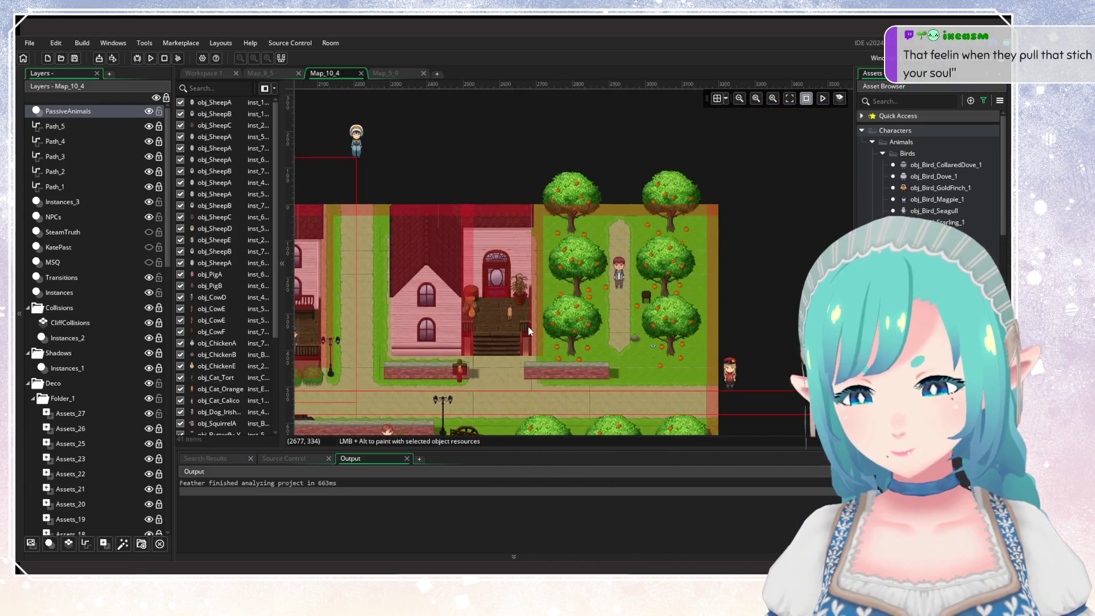
pyautogui.scroll(-5, 537, 316)
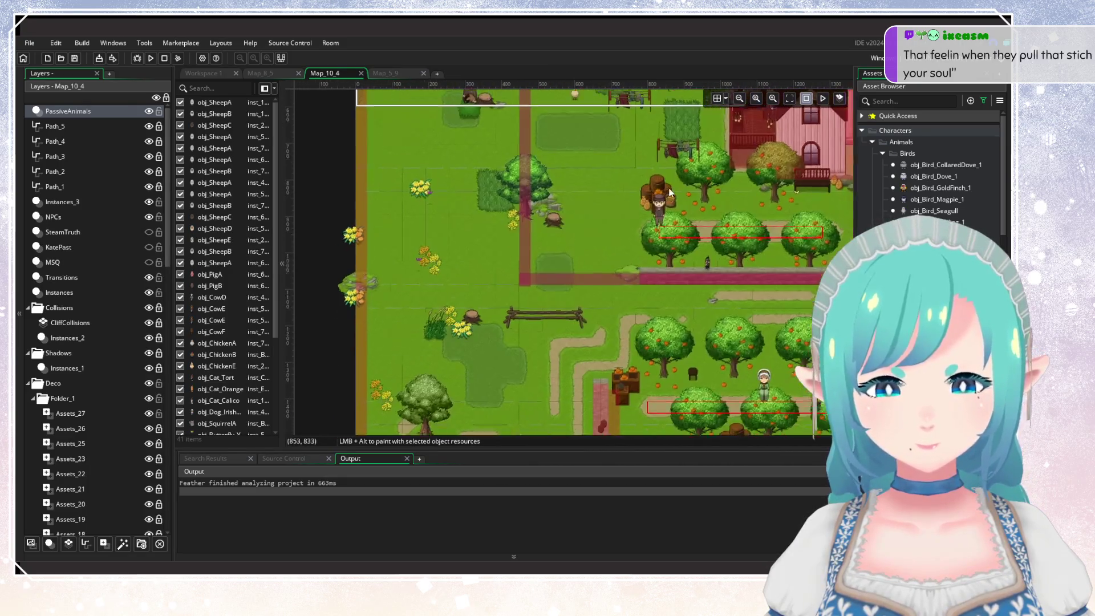
pyautogui.hscroll(-5, 625, 321)
pyautogui.scroll(-2, 625, 320)
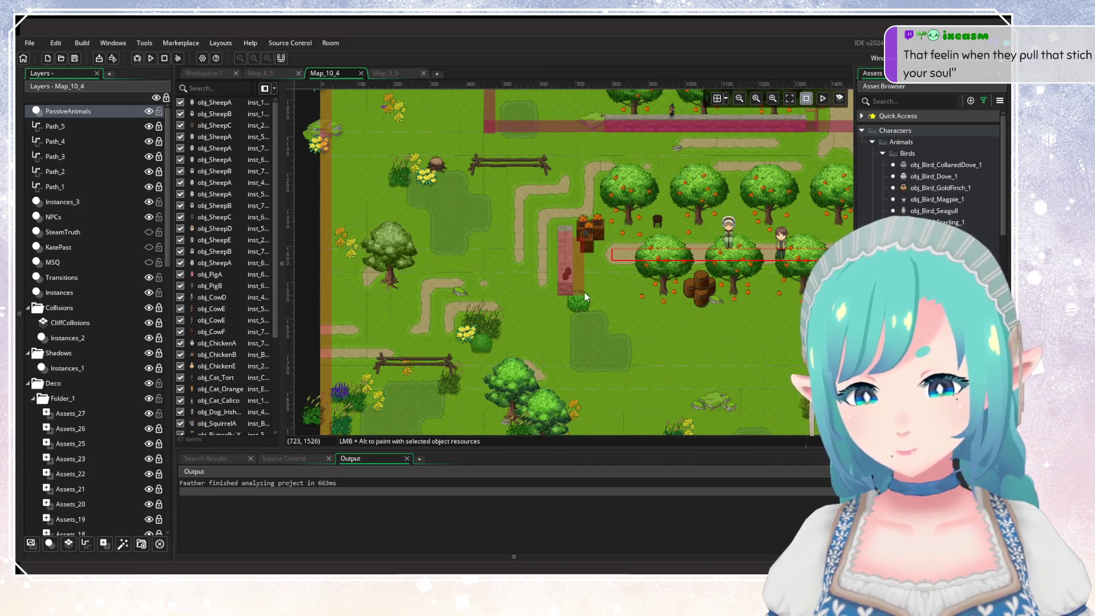
# Place a bird near the orchard crates on the farm's west side.
pyautogui.click(601, 279)
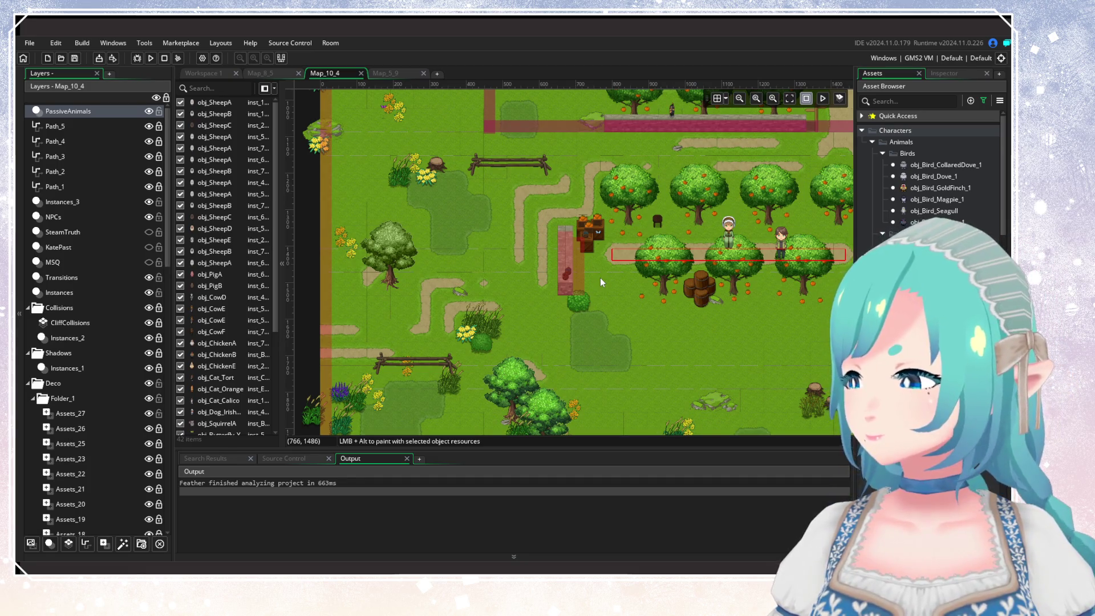
# Place a bird in the southern meadow of Map_10_4.
pyautogui.hscroll(10, 649, 355)
pyautogui.scroll(-4, 648, 354)
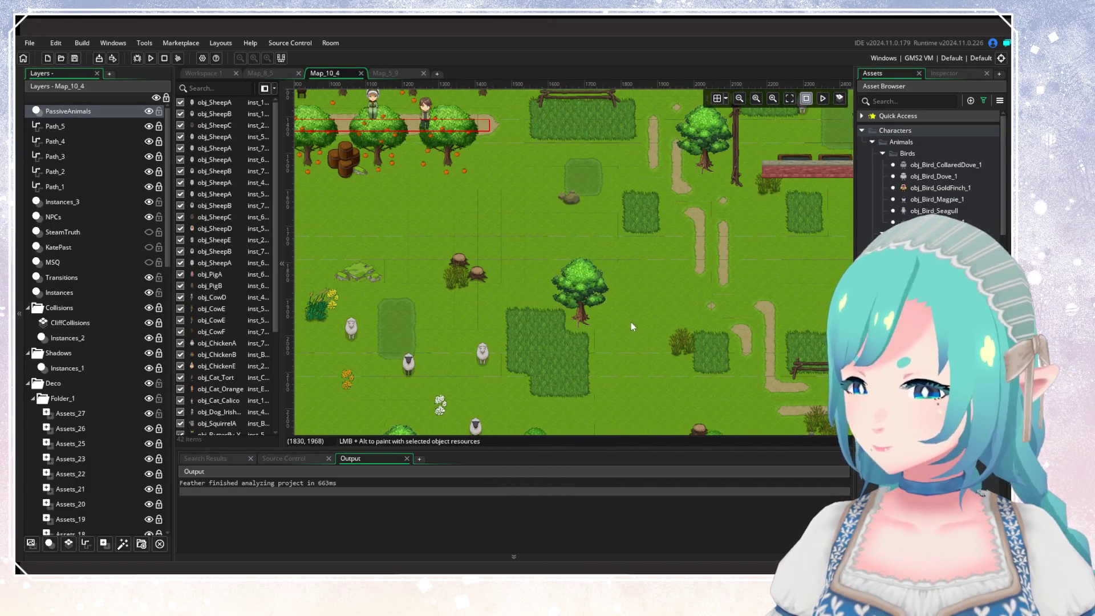
pyautogui.scroll(-2, 631, 321)
pyautogui.hscroll(-3, 615, 299)
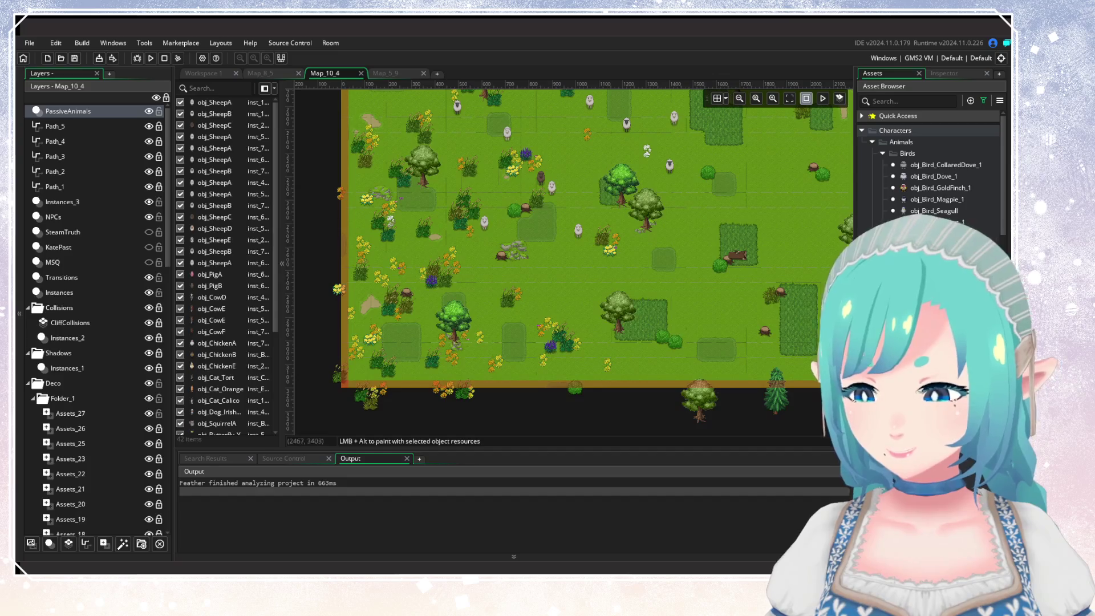
pyautogui.scroll(2, 730, 331)
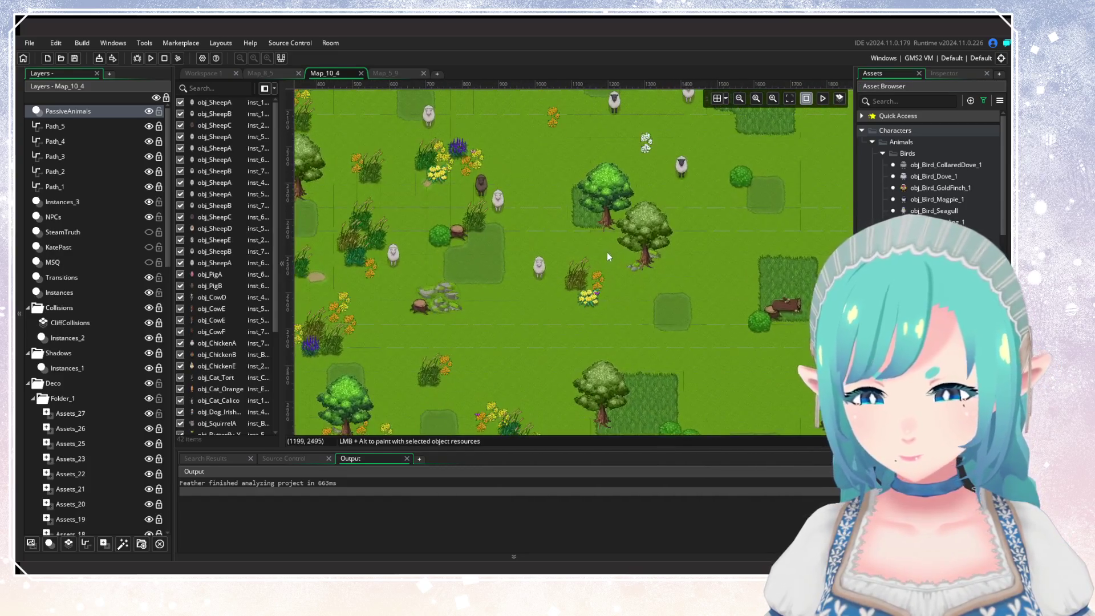
pyautogui.keyDown('alt'); pyautogui.click(608, 240); pyautogui.keyUp('alt')
# Place another bird near the sheep pen pines.
pyautogui.hscroll(10, 749, 302)
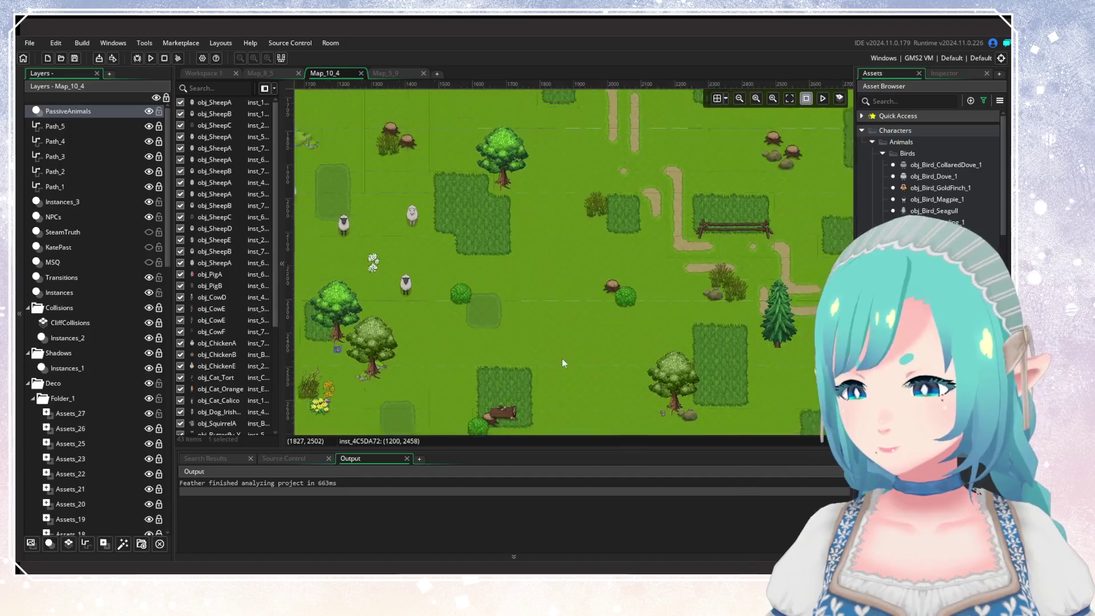
pyautogui.scroll(2, 691, 270)
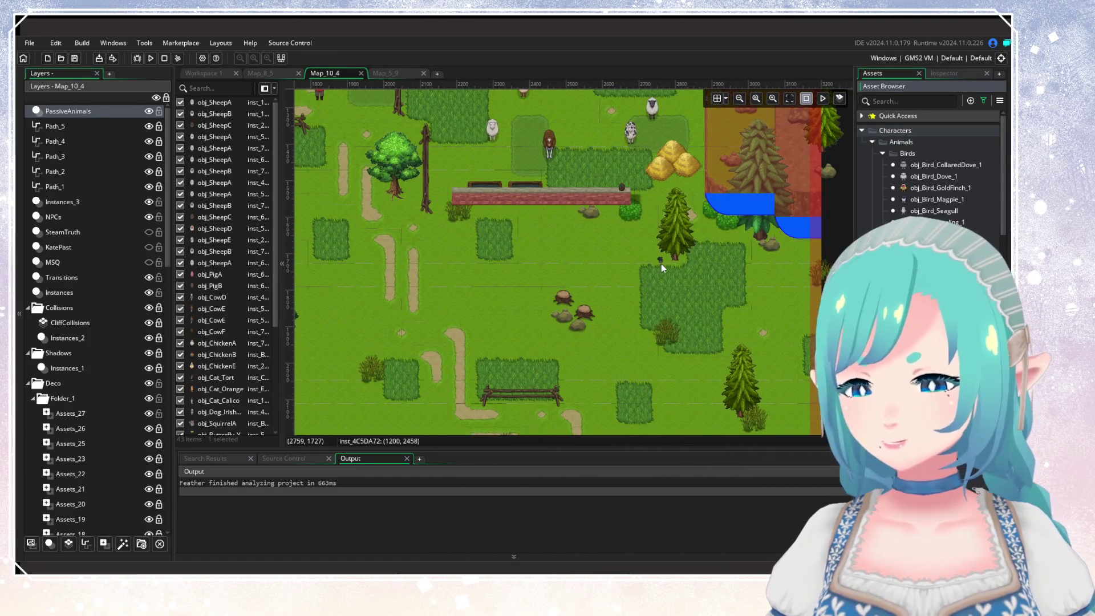
pyautogui.moveTo(662, 263); pyautogui.dragTo(789, 406)
pyautogui.hscroll(-10, 789, 406)
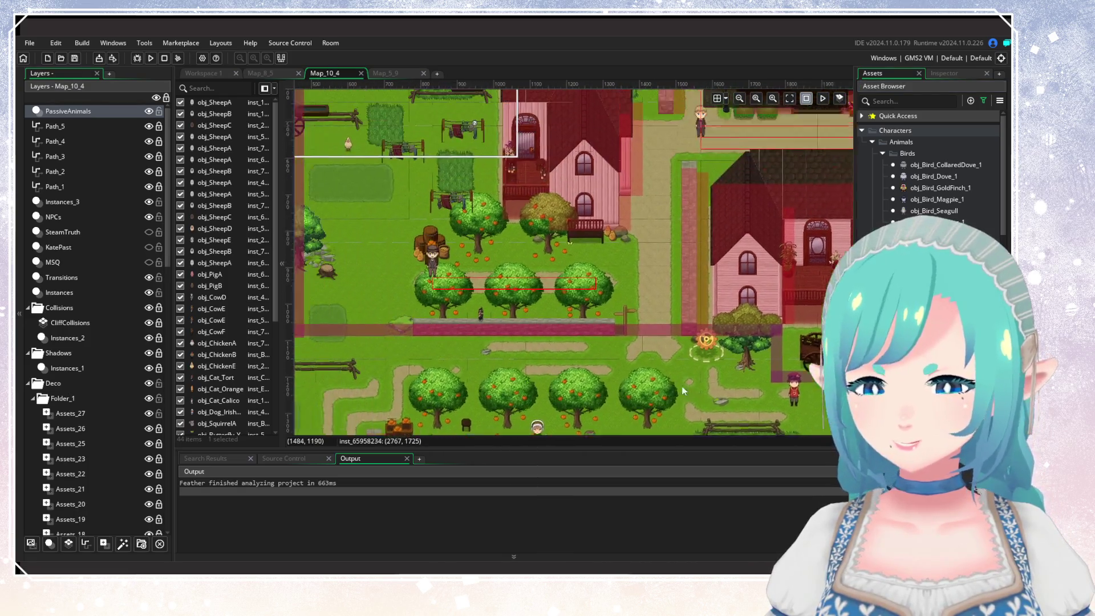
pyautogui.scroll(3, 655, 267)
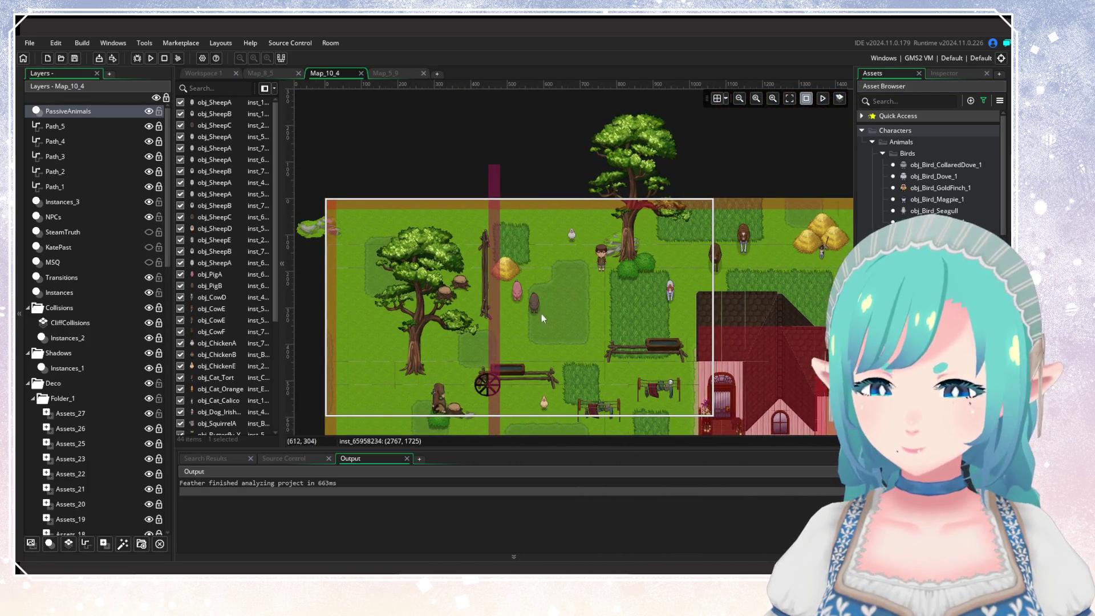
pyautogui.hscroll(-5, 542, 314)
pyautogui.scroll(-2, 631, 261)
pyautogui.hscroll(15, 692, 361)
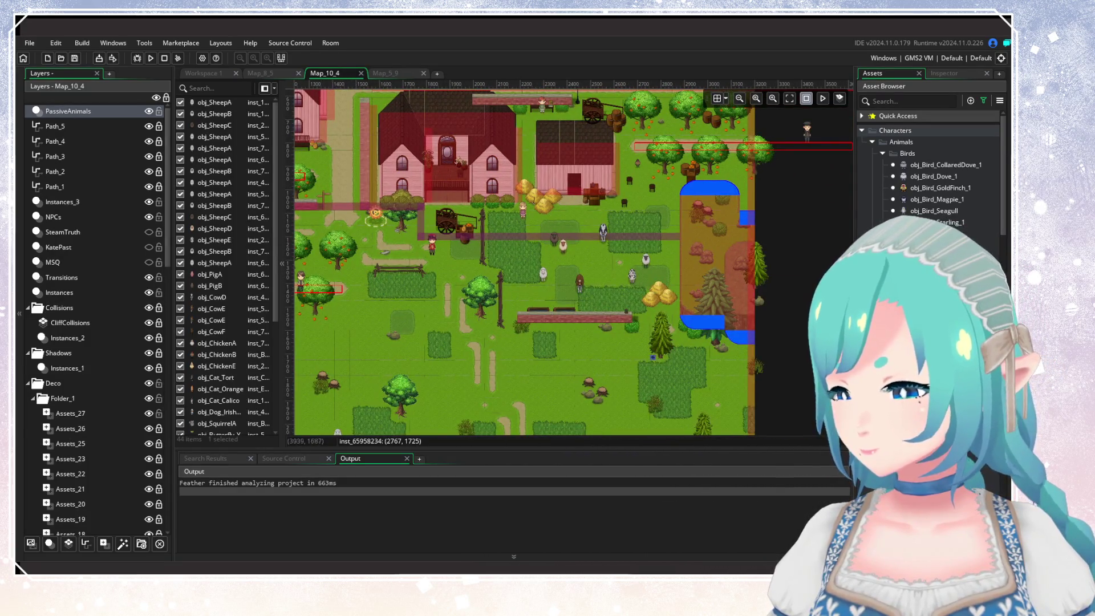
# Select obj_Bird_GoldFinch_1 and place goldfinches by the town houses and near the farmhouse.
pyautogui.click(942, 188)
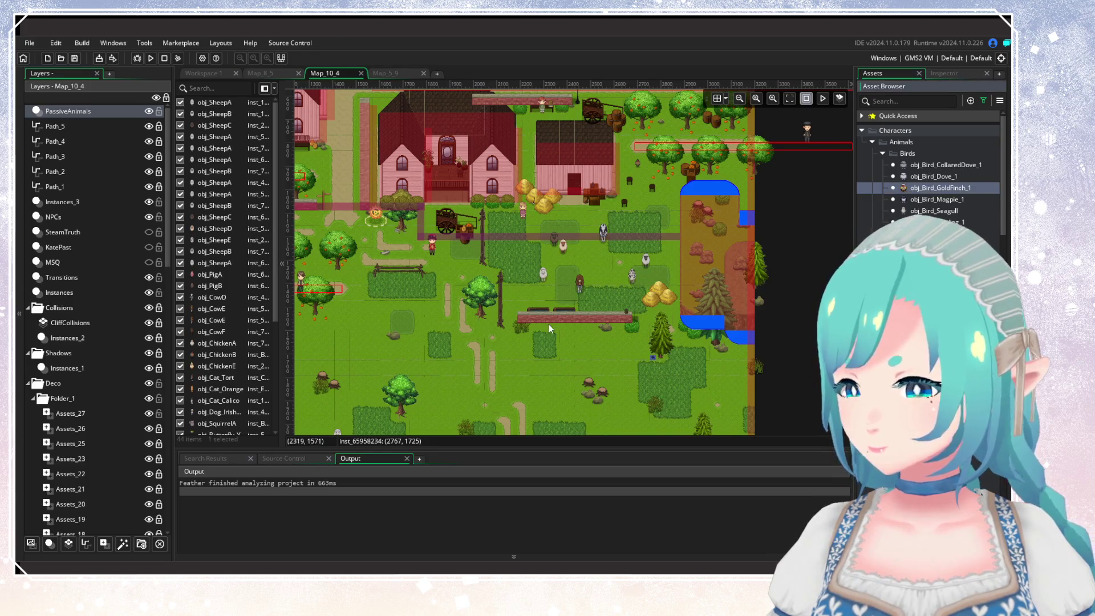
pyautogui.hscroll(-6, 532, 289)
pyautogui.scroll(1, 570, 278)
pyautogui.keyDown('alt'); pyautogui.click(543, 231); pyautogui.keyUp('alt')
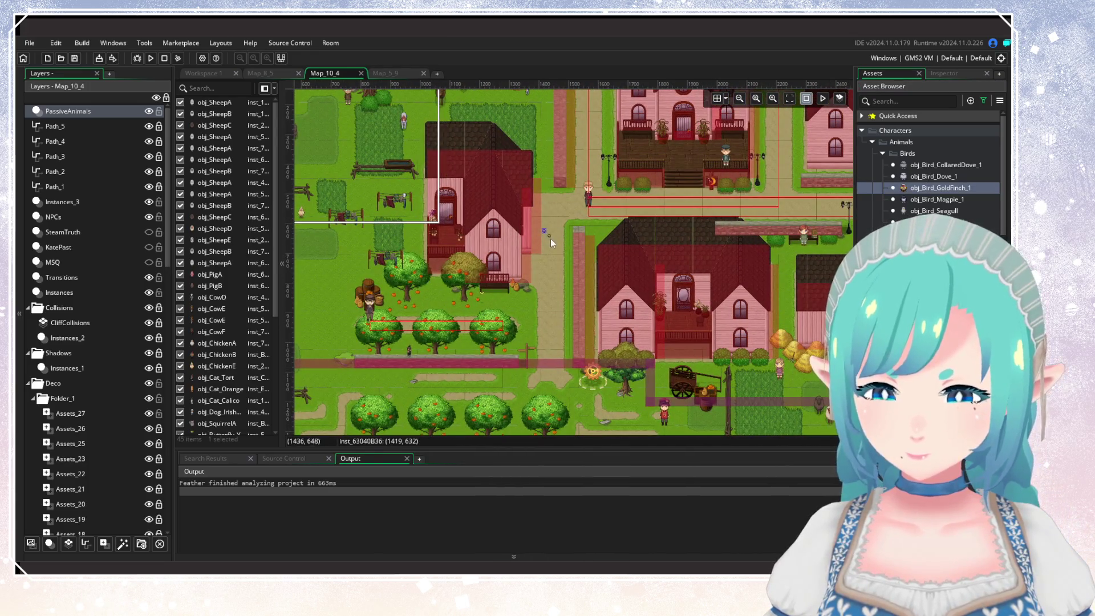
pyautogui.keyDown('alt'); pyautogui.click(550, 238); pyautogui.keyUp('alt')
pyautogui.keyDown('alt'); pyautogui.click(538, 278); pyautogui.keyUp('alt')
pyautogui.hscroll(10, 619, 286)
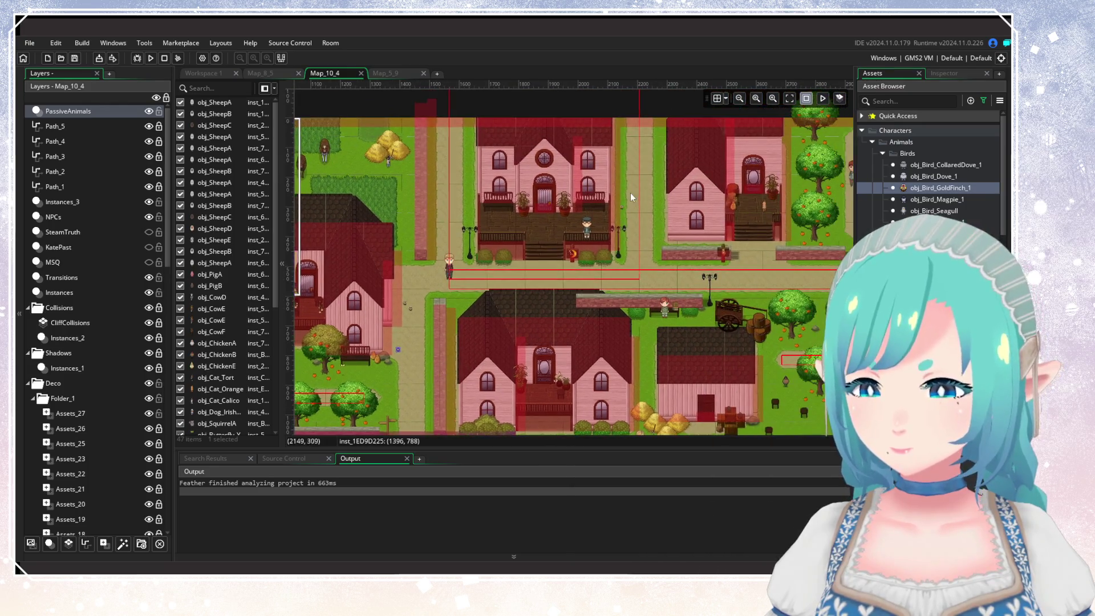
pyautogui.keyDown('alt'); pyautogui.click(550, 231); pyautogui.keyUp('alt')
# Add a goldfinch in the meadow, then place an obj_Bird_Dove_1 dove there.
pyautogui.scroll(-7, 605, 221)
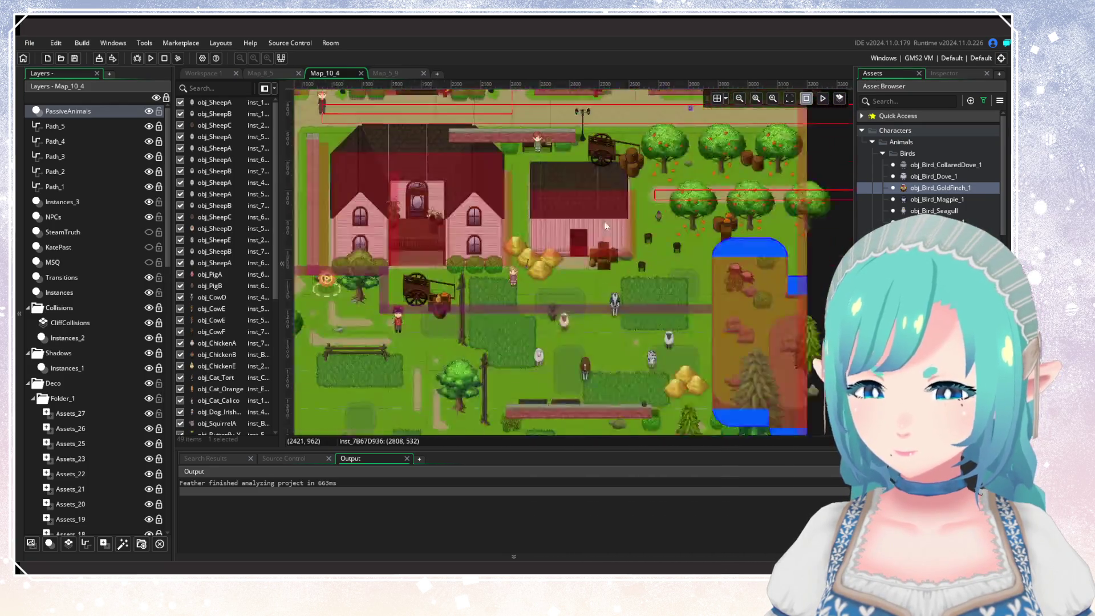
pyautogui.hscroll(-8, 604, 221)
pyautogui.scroll(-5, 653, 322)
pyautogui.scroll(-2, 580, 343)
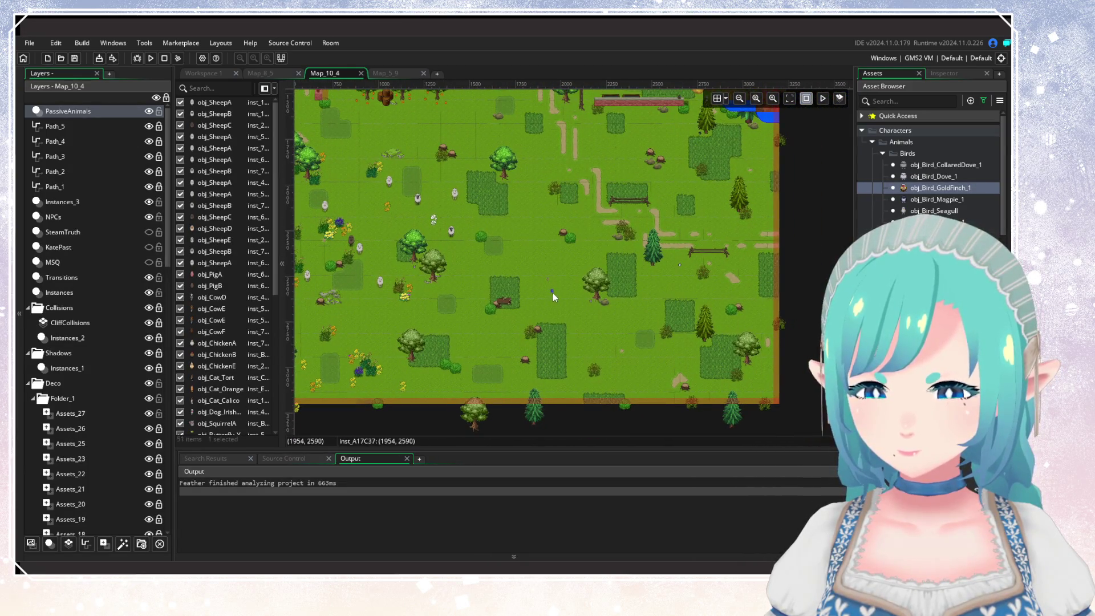
pyautogui.keyDown('alt'); pyautogui.click(671, 233); pyautogui.keyUp('alt')
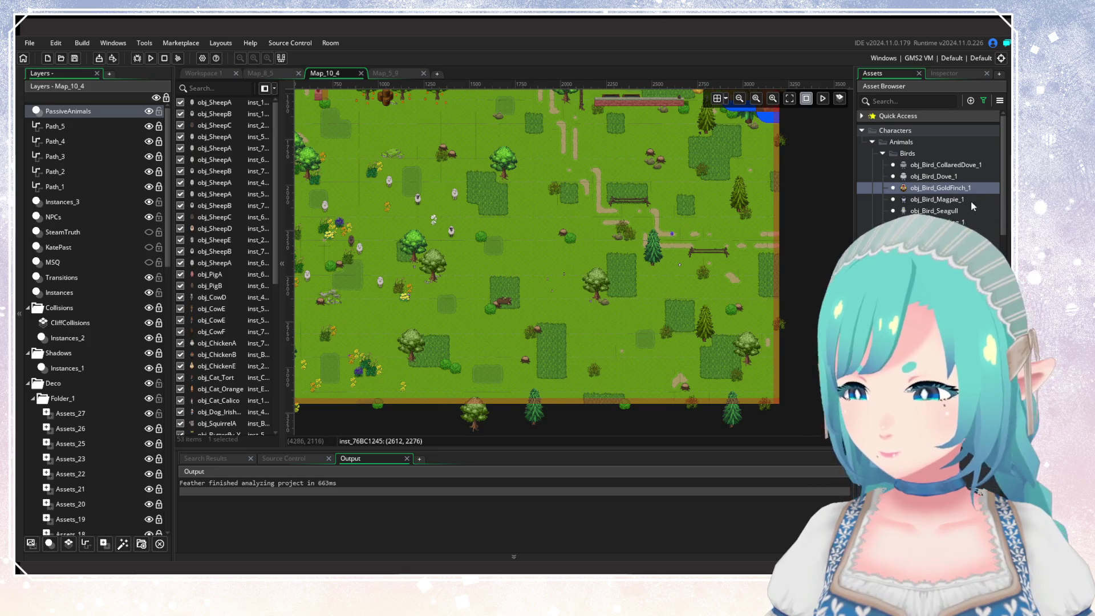
pyautogui.click(940, 176)
pyautogui.keyDown('alt'); pyautogui.click(677, 242); pyautogui.keyUp('alt')
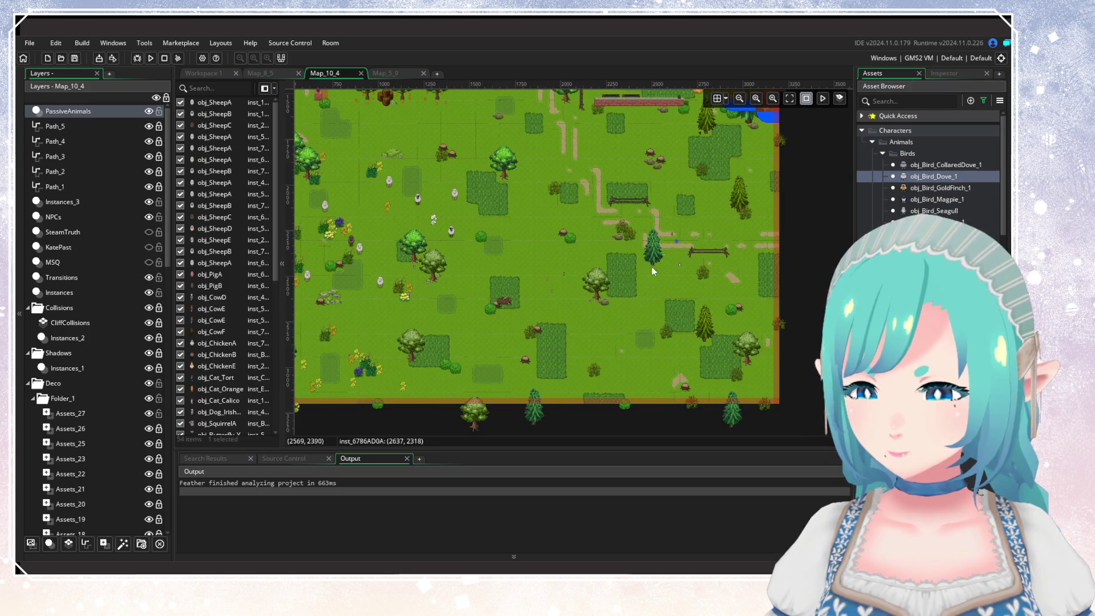
pyautogui.hscroll(-5, 570, 361)
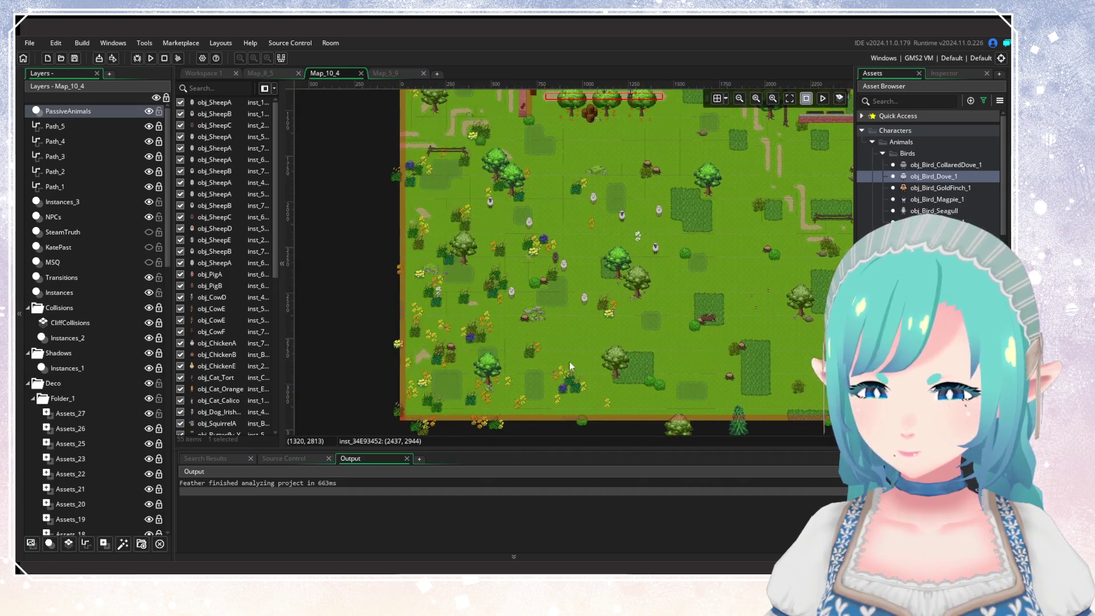